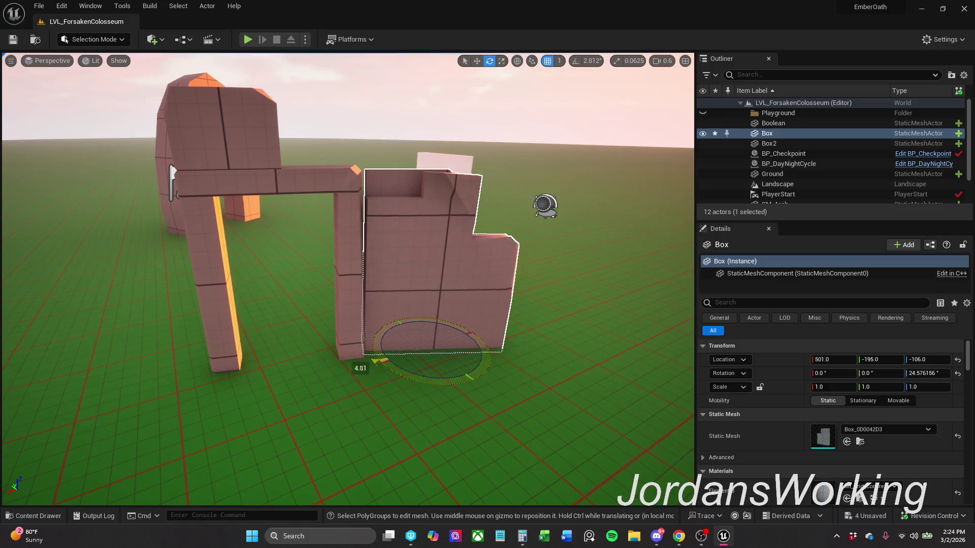
- Finish turning the stepped block to about 29° and slide it against the doorway
{"action": "key", "text": "w"}
{"action": "left_click_drag", "start_coordinate": [414, 344], "coordinate": [415, 356]}
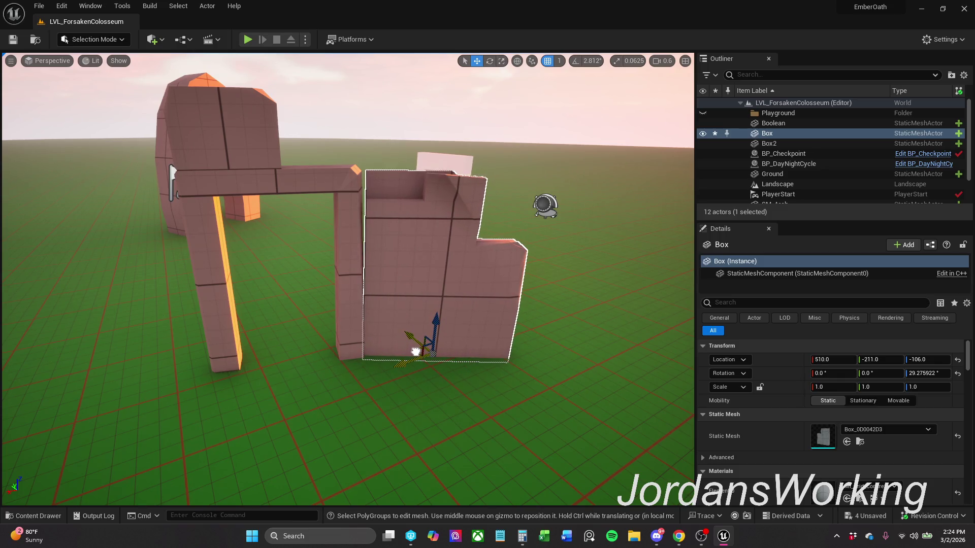
{"action": "left_click_drag", "start_coordinate": [416, 352], "coordinate": [172, 347]}
{"action": "left_click_drag", "start_coordinate": [321, 404], "coordinate": [324, 346]}
{"action": "mouse_move", "coordinate": [348, 280]}
{"action": "left_mouse_down"}
{"action": "mouse_move", "coordinate": [378, 264]}
{"action": "mouse_move", "coordinate": [350, 274]}
{"action": "mouse_move", "coordinate": [351, 285]}
{"action": "left_mouse_up"}
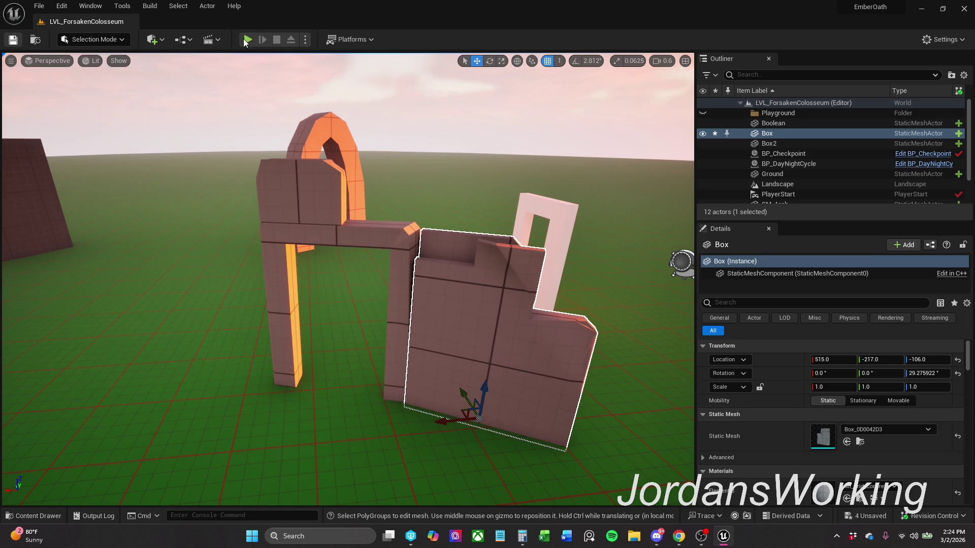
- Save all changes and play-test the level, walking around before stopping
{"action": "left_click", "coordinate": [40, 7]}
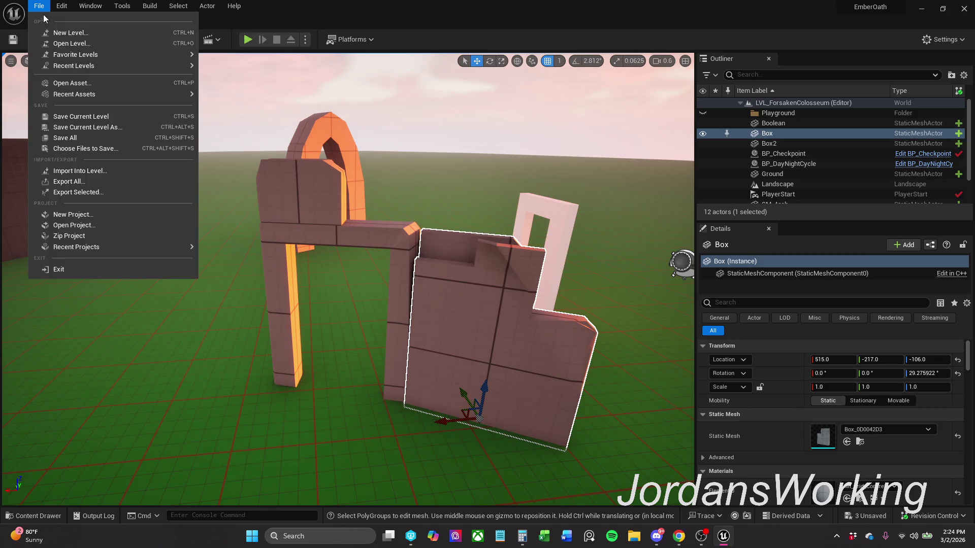
{"action": "left_click", "coordinate": [69, 139]}
{"action": "left_click", "coordinate": [252, 41]}
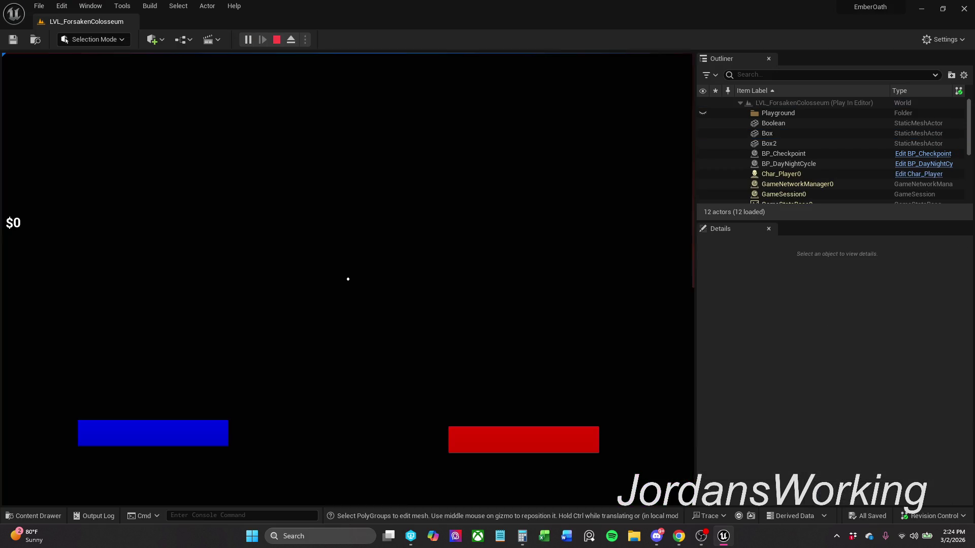
{"action": "key", "text": "w"}
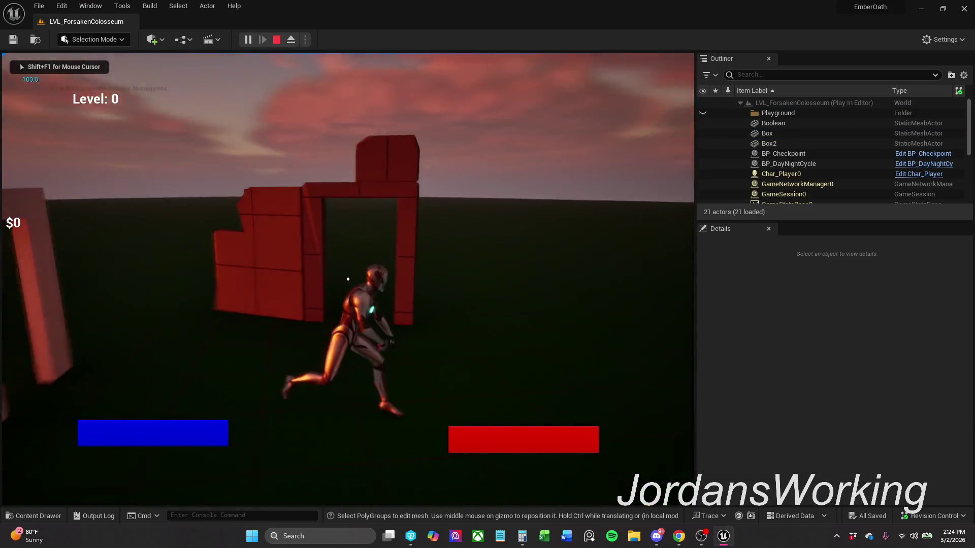
{"action": "key", "text": "Escape"}
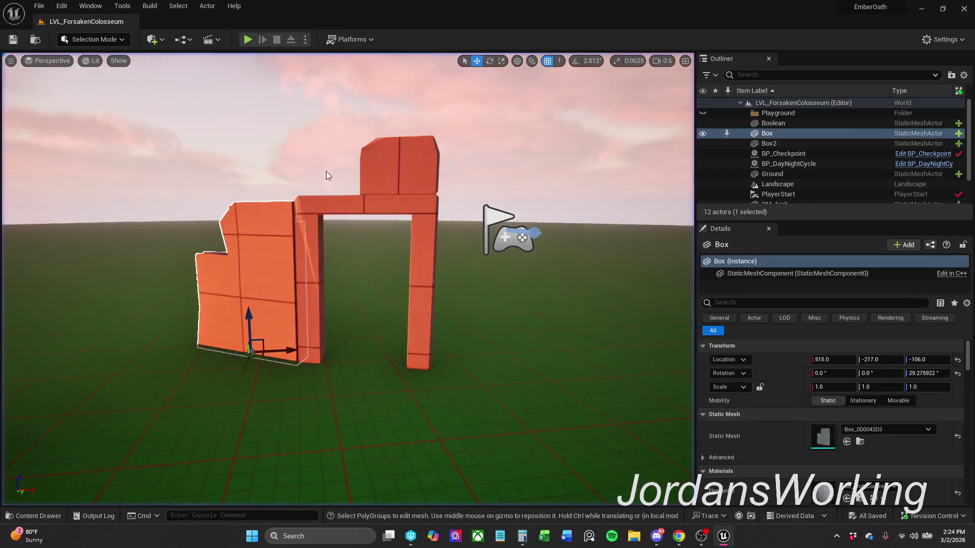
- Add Box2 and the Boolean arch to the selected Box, then bring up the Actor menu
{"action": "left_click", "coordinate": [405, 179], "text": "ctrl"}
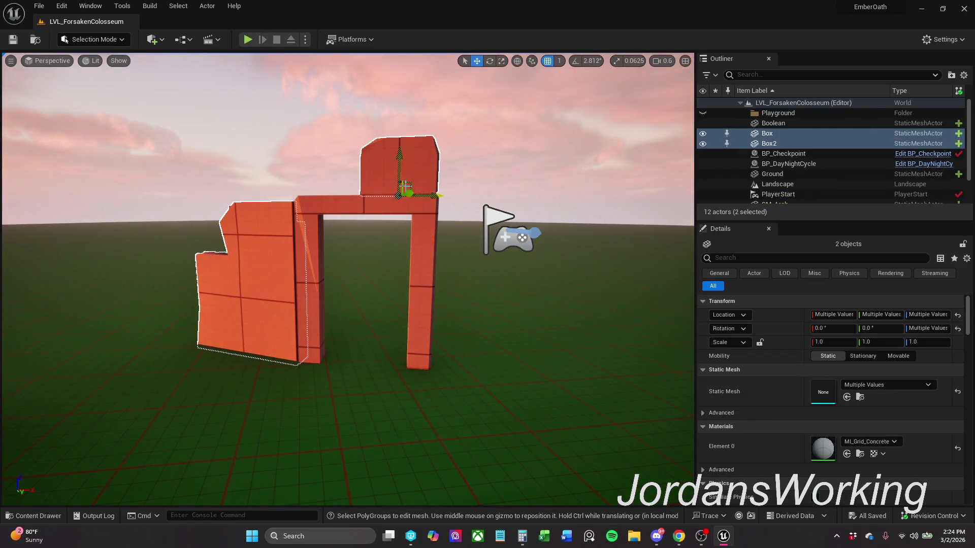
{"action": "left_click", "coordinate": [430, 219], "text": "ctrl"}
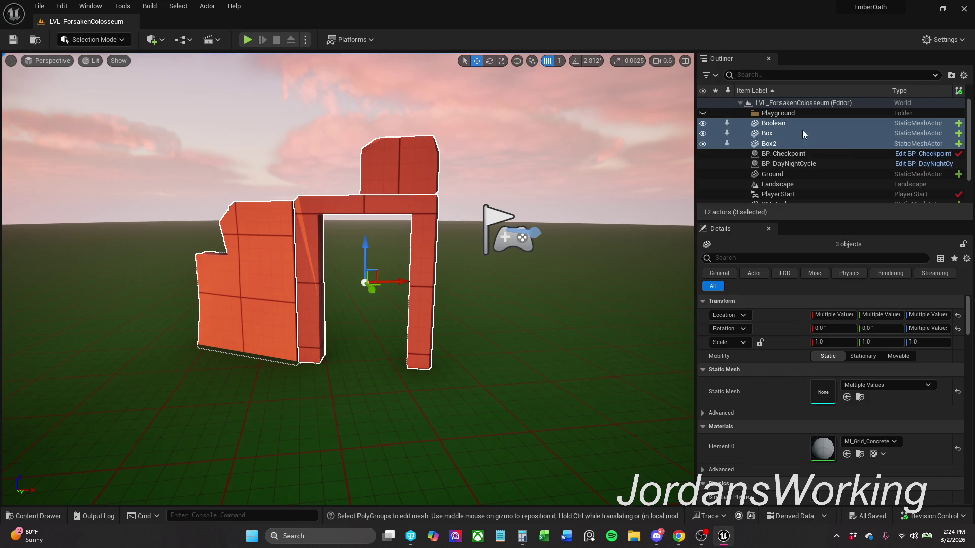
{"action": "left_click", "coordinate": [207, 6]}
{"action": "mouse_move", "coordinate": [325, 142]}
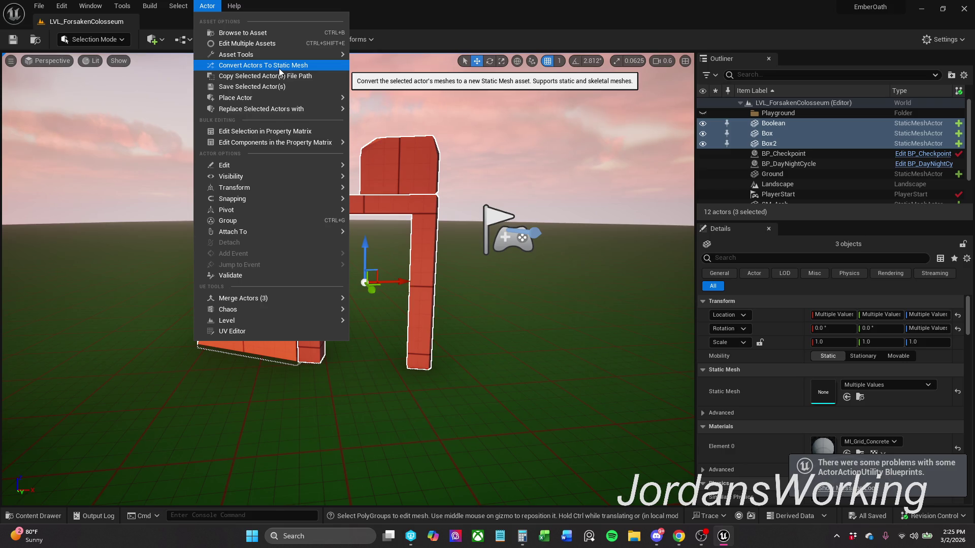
- Convert the three actors to a static mesh with _MyContent/Blockout/Doors as destination
{"action": "mouse_move", "coordinate": [249, 54]}
{"action": "left_click", "coordinate": [245, 68]}
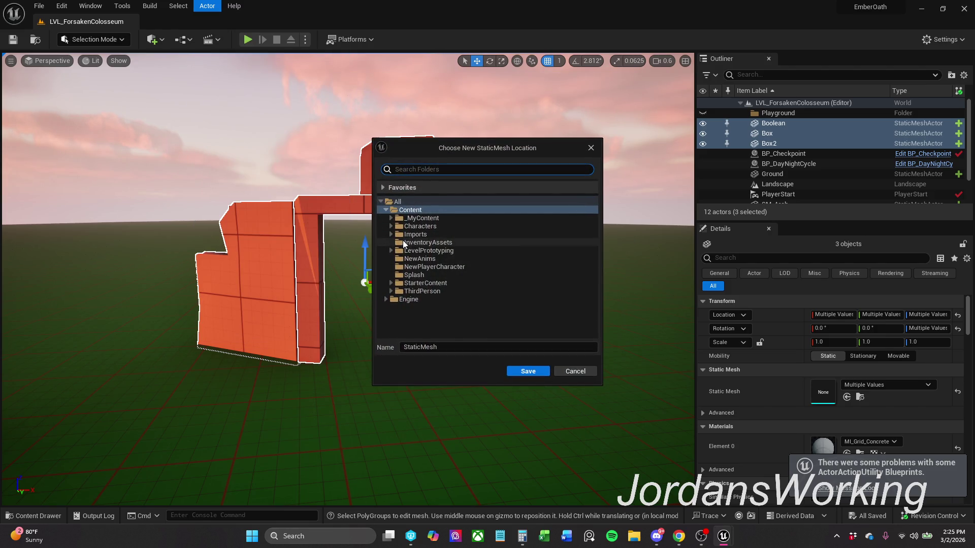
{"action": "left_click", "coordinate": [391, 219]}
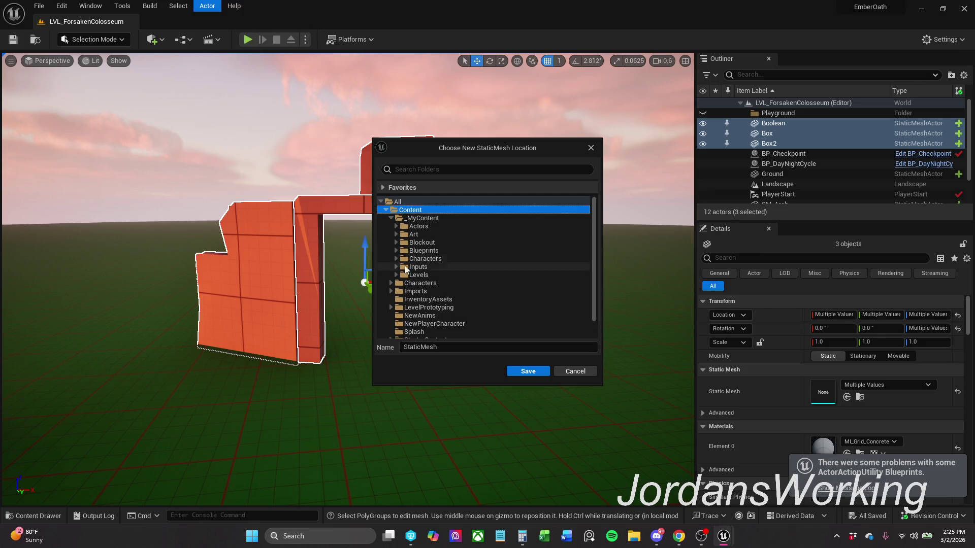
{"action": "left_click", "coordinate": [395, 243]}
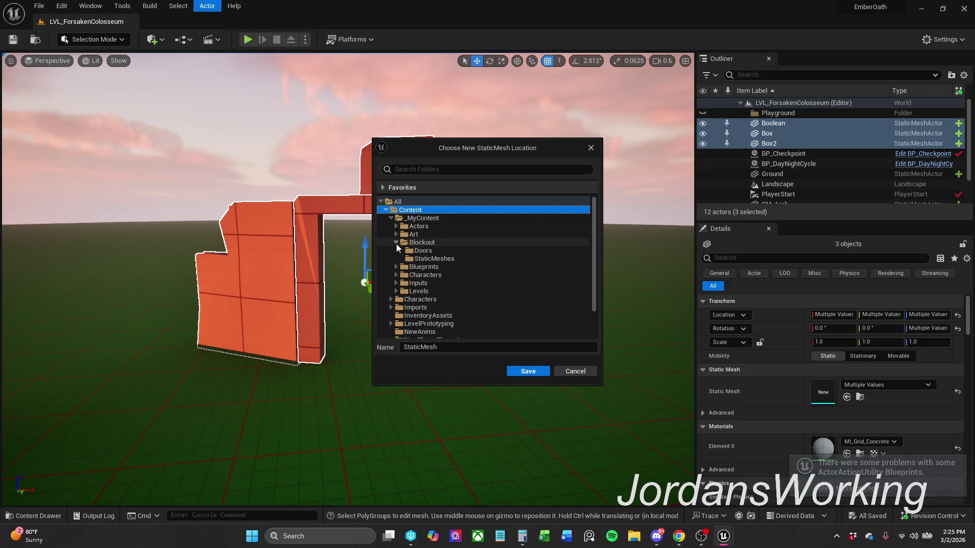
{"action": "left_click", "coordinate": [434, 258]}
{"action": "left_click", "coordinate": [457, 347]}
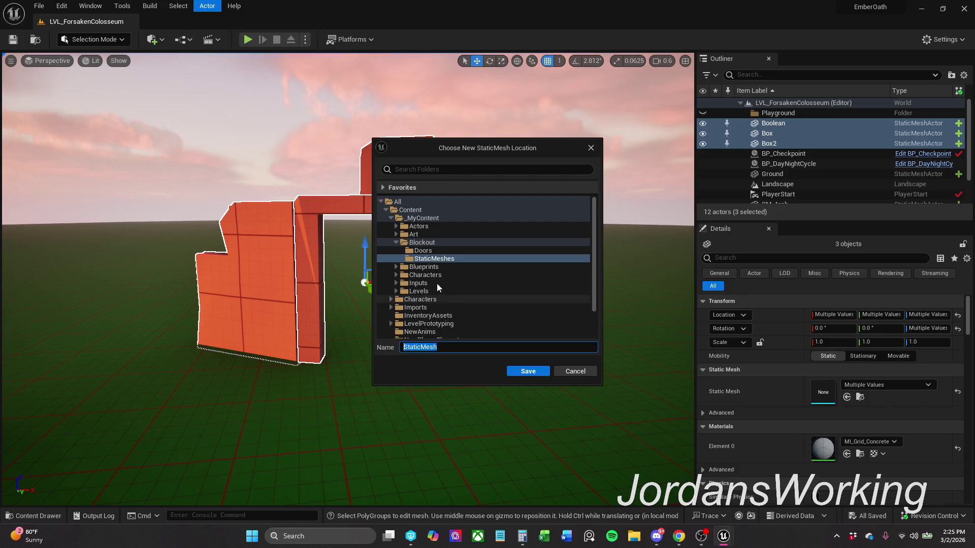
{"action": "left_click", "coordinate": [434, 249]}
- Name the merged mesh SM_Door_Frame_Stone1 and save it
{"action": "left_click", "coordinate": [456, 348]}
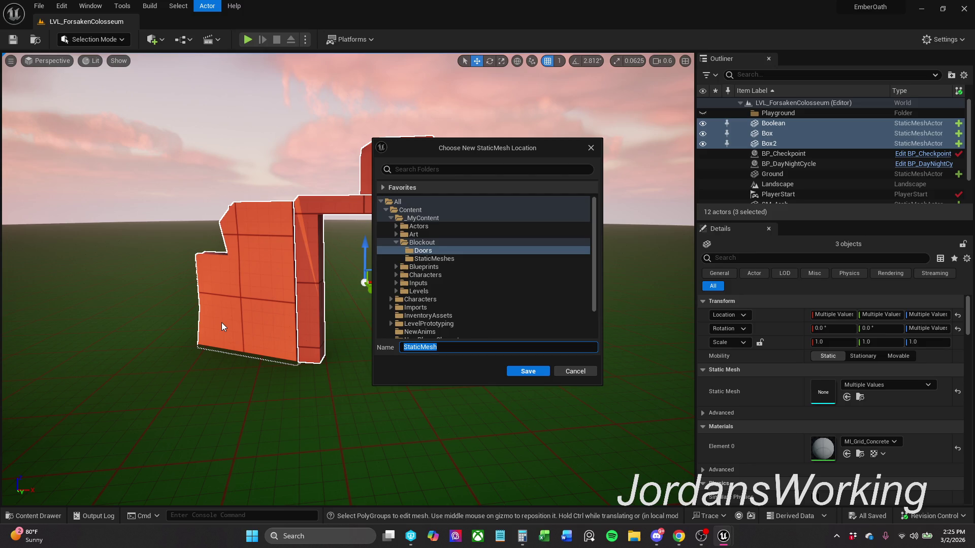
{"action": "type", "text": "SM_Door_F"}
{"action": "type", "text": "rame_Sto"}
{"action": "type", "text": "ne"}
{"action": "left_click", "coordinate": [502, 346]}
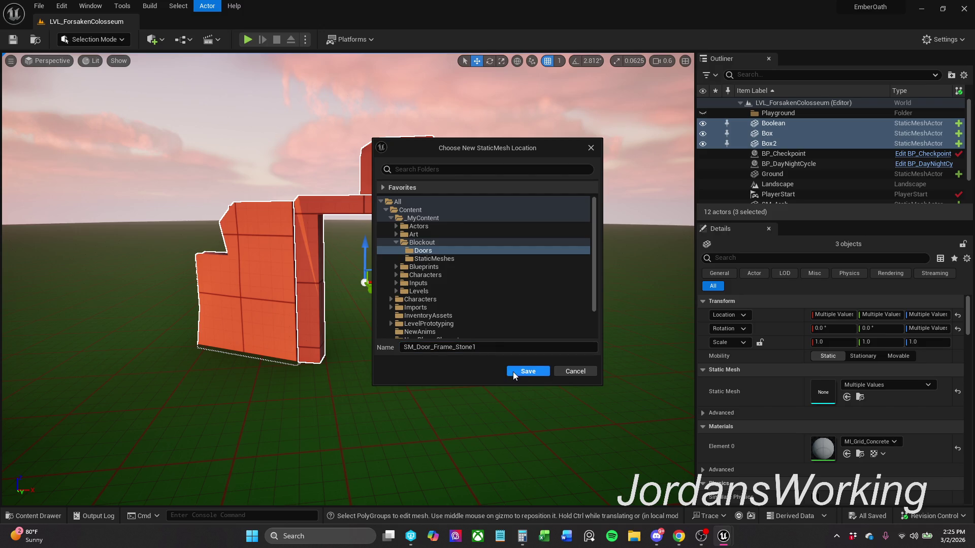
{"action": "left_click", "coordinate": [526, 370]}
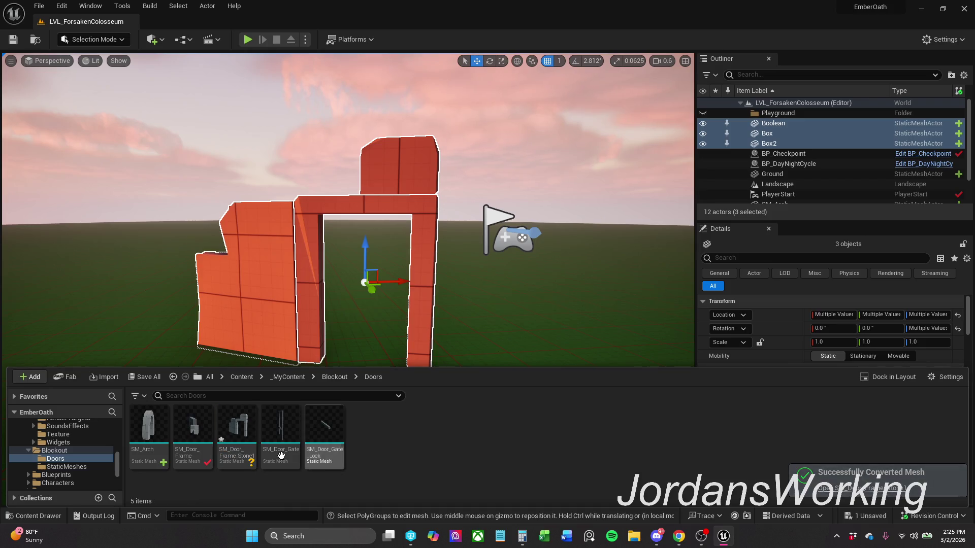
- Rename the asset SM_Door_Frame_Stone1 to SM_Door_Frame_Stone
{"action": "key", "text": "F2"}
{"action": "key", "text": "End"}
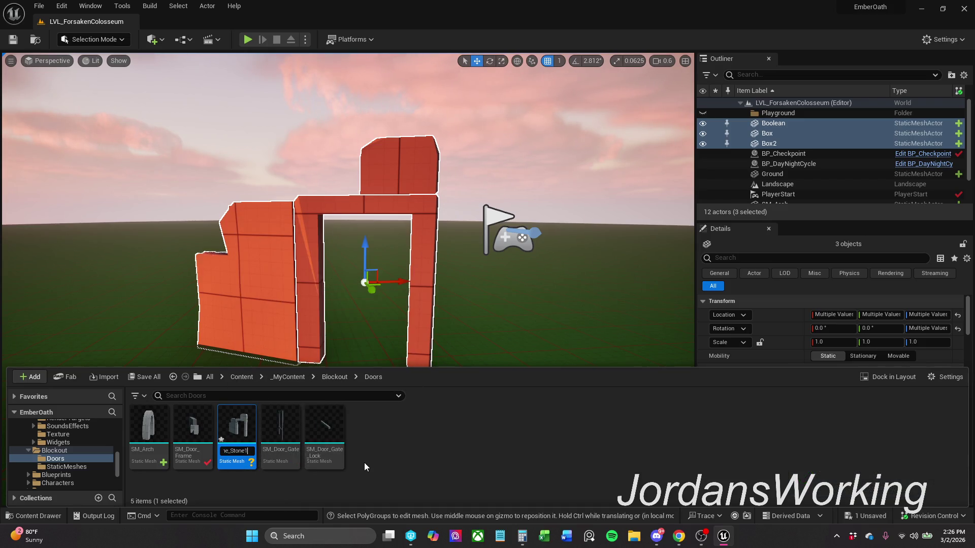
{"action": "key", "text": "BackSpace"}
{"action": "key", "text": "Return"}
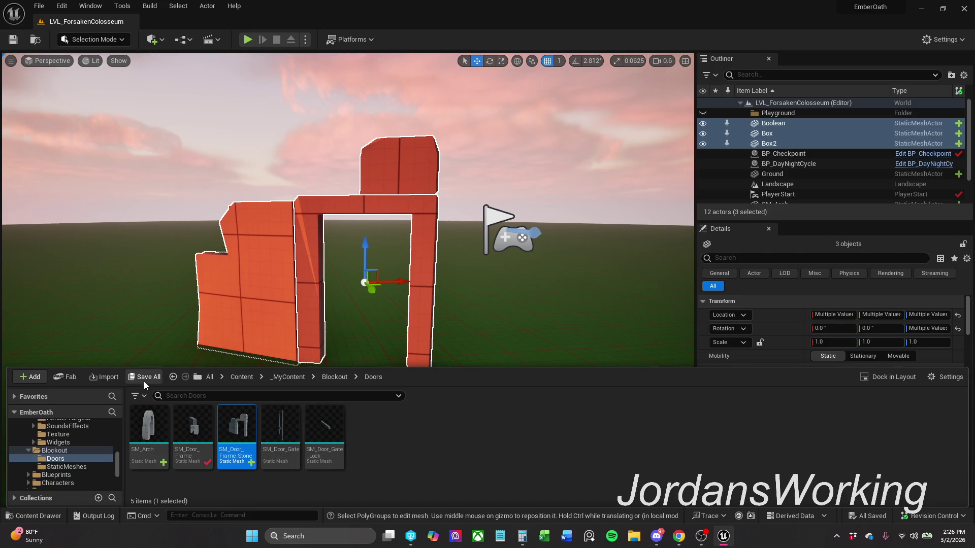
{"action": "left_click", "coordinate": [386, 447]}
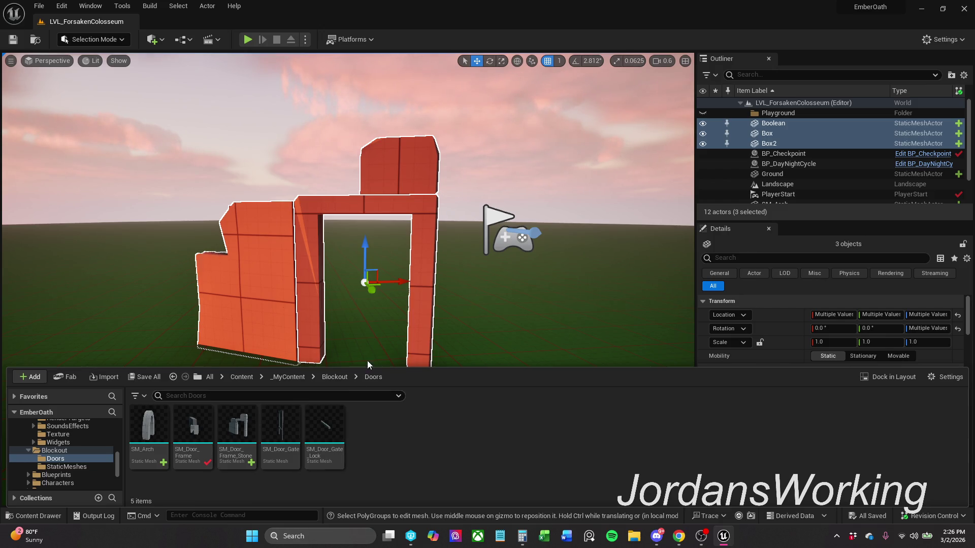
{"action": "mouse_move", "coordinate": [367, 335]}
{"action": "left_mouse_down"}
{"action": "mouse_move", "coordinate": [386, 327]}
{"action": "mouse_move", "coordinate": [384, 348]}
{"action": "left_mouse_up"}
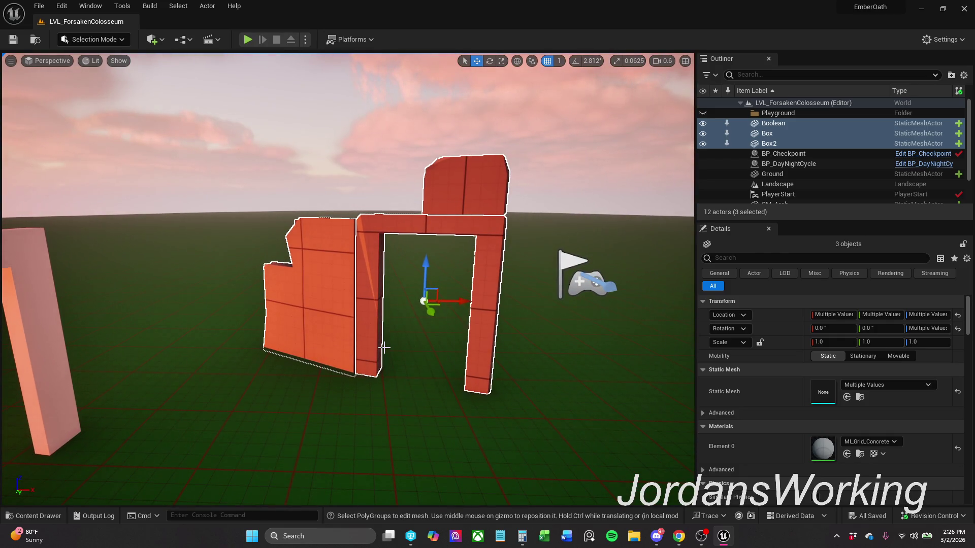
- Place SM_Door_Frame_Stone from the Doors folder into the level
{"action": "left_click_drag", "start_coordinate": [399, 293], "coordinate": [440, 206]}
{"action": "left_click", "coordinate": [439, 206]}
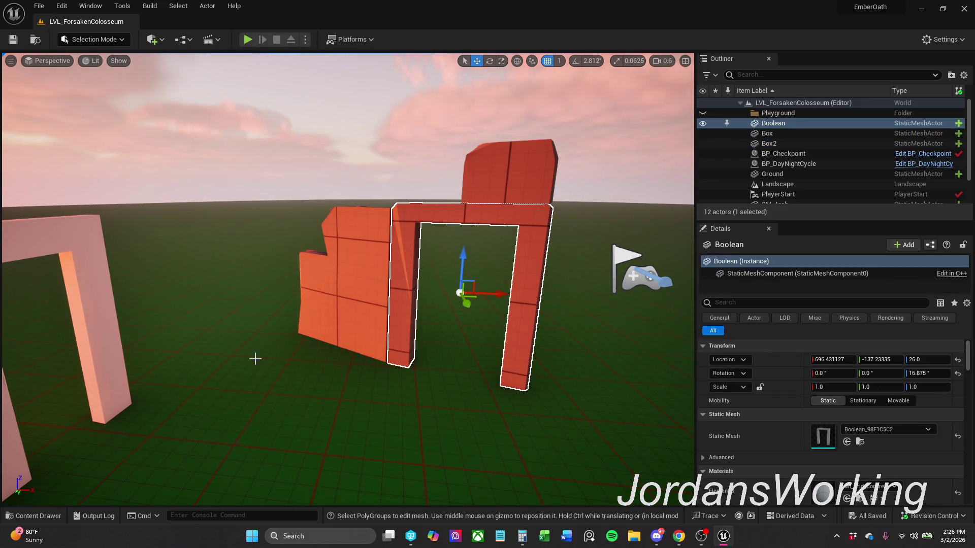
{"action": "left_click", "coordinate": [33, 516]}
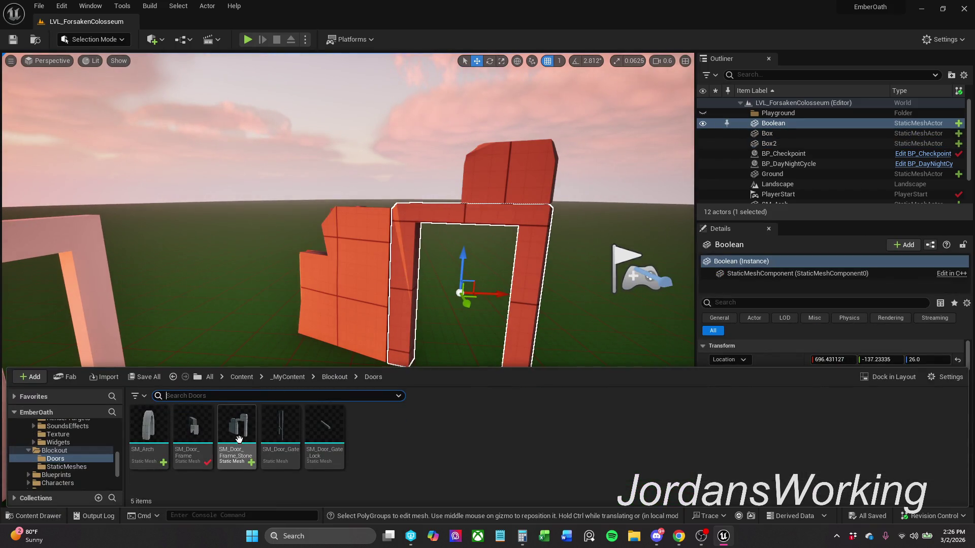
{"action": "mouse_move", "coordinate": [239, 437]}
{"action": "left_mouse_down"}
{"action": "mouse_move", "coordinate": [244, 278]}
{"action": "mouse_move", "coordinate": [238, 301]}
{"action": "left_mouse_up"}
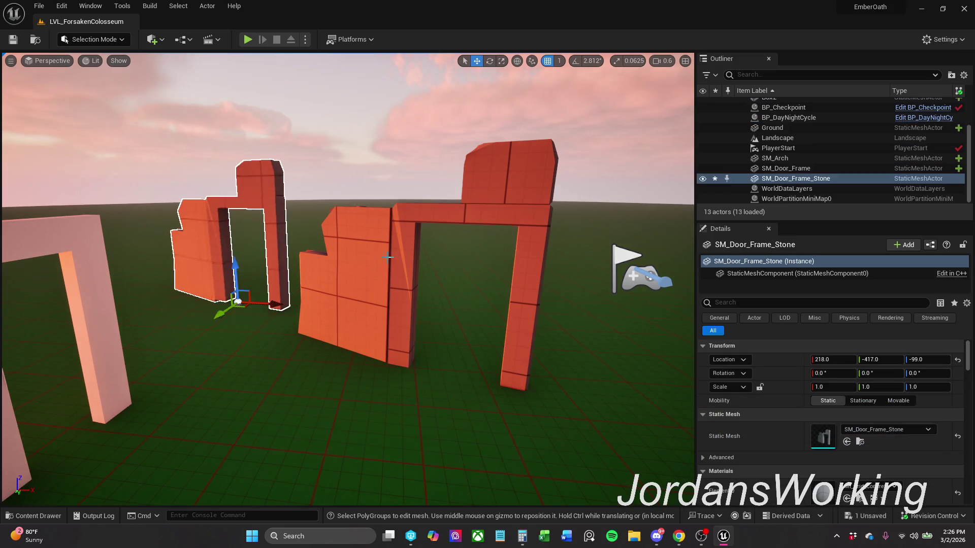
- Delete the original Box2, Box and Boolean pieces from the level
{"action": "left_click", "coordinate": [536, 175]}
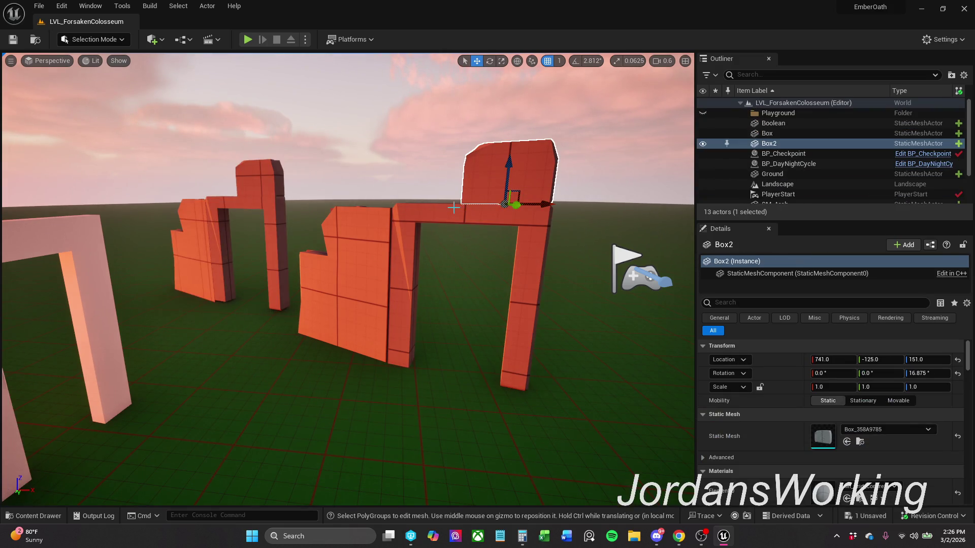
{"action": "left_click", "coordinate": [453, 210], "text": "ctrl"}
{"action": "left_click", "coordinate": [377, 228], "text": "ctrl"}
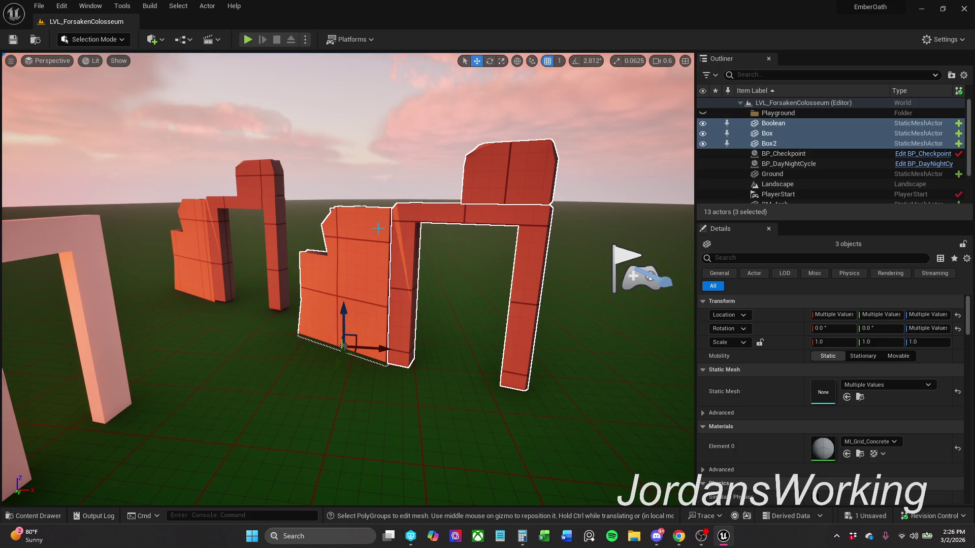
{"action": "left_click_drag", "start_coordinate": [369, 191], "coordinate": [359, 220]}
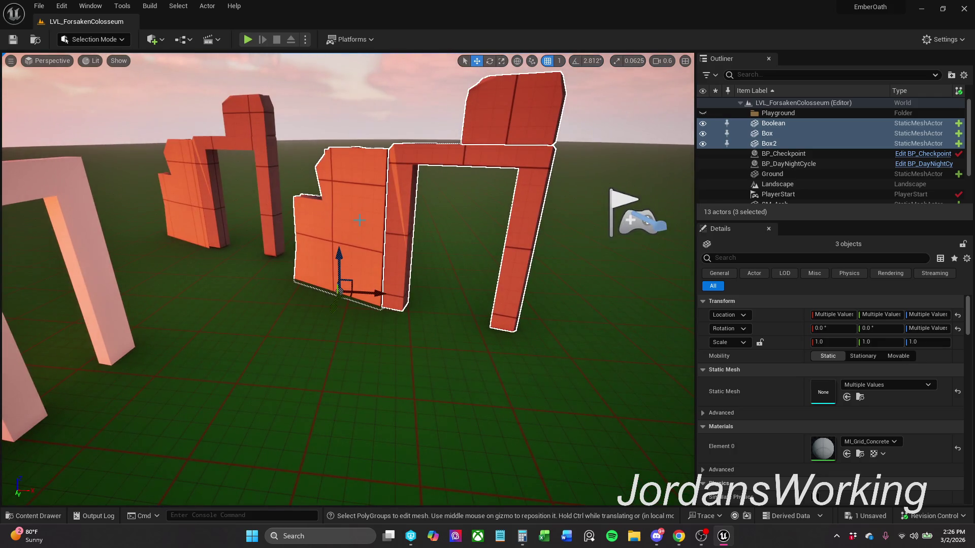
{"action": "key", "text": "super+shift+s"}
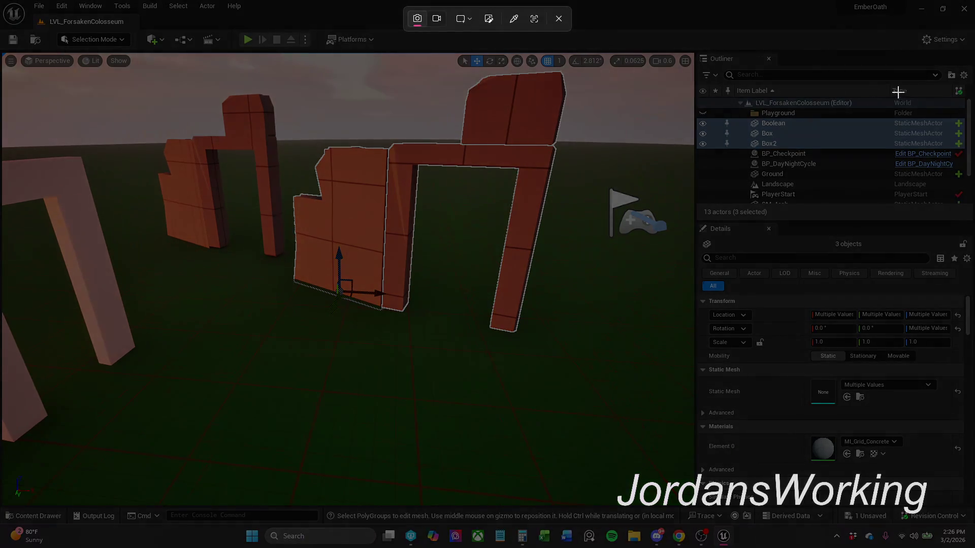
{"action": "left_click", "coordinate": [558, 18]}
{"action": "mouse_move", "coordinate": [538, 192]}
{"action": "left_mouse_down"}
{"action": "mouse_move", "coordinate": [508, 214]}
{"action": "mouse_move", "coordinate": [527, 198]}
{"action": "left_mouse_up"}
{"action": "key", "text": "Delete"}
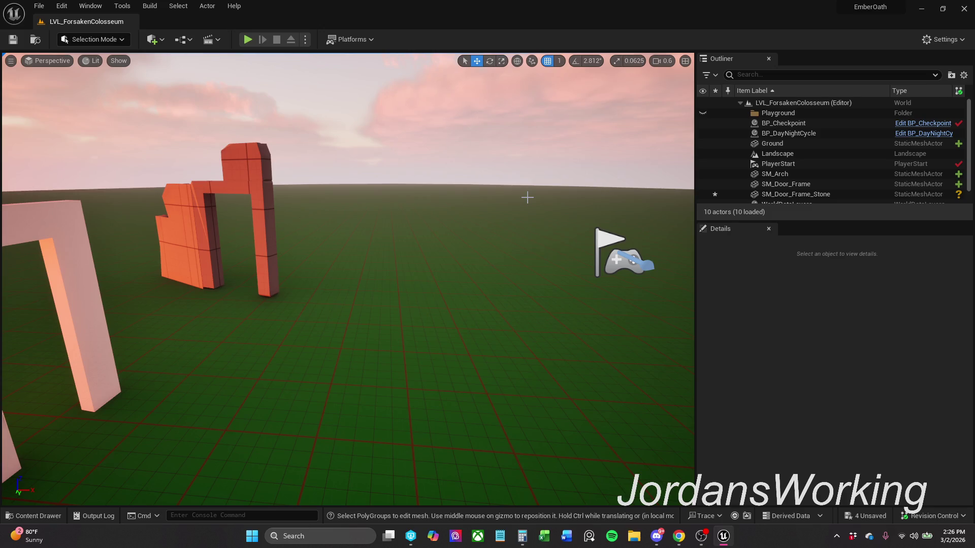
- Move SM_Door_Frame_Stone toward the centre and turn it slightly
{"action": "left_click", "coordinate": [238, 186]}
{"action": "mouse_move", "coordinate": [237, 295]}
{"action": "left_mouse_down"}
{"action": "mouse_move", "coordinate": [490, 358]}
{"action": "mouse_move", "coordinate": [508, 350]}
{"action": "mouse_move", "coordinate": [459, 333]}
{"action": "mouse_move", "coordinate": [456, 321]}
{"action": "mouse_move", "coordinate": [484, 307]}
{"action": "mouse_move", "coordinate": [163, 414]}
{"action": "mouse_move", "coordinate": [446, 246]}
{"action": "mouse_move", "coordinate": [381, 337]}
{"action": "left_mouse_up"}
{"action": "key", "text": "e"}
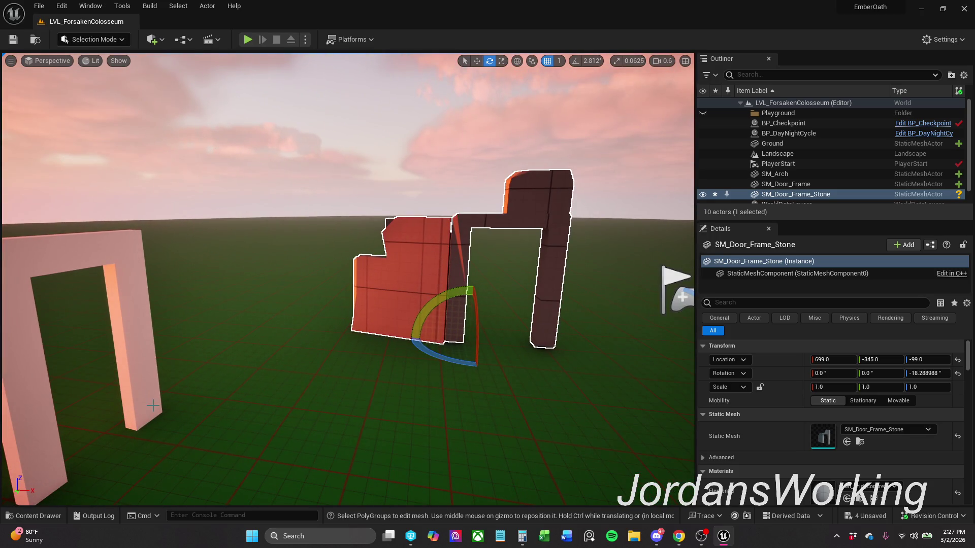
- Place an SM_Door_Frame copy turned 117.79° and set off to the right at 1483, -526, -99
{"action": "left_click", "coordinate": [58, 516]}
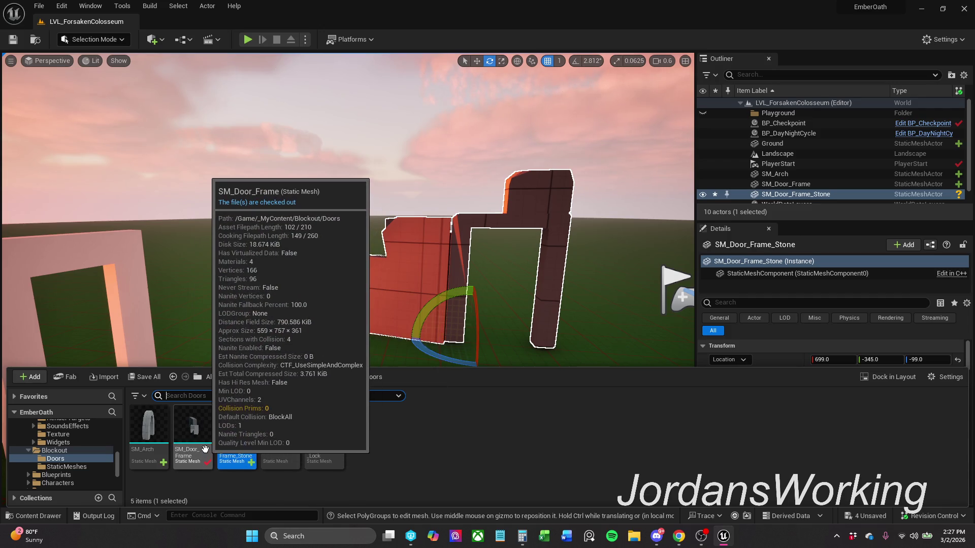
{"action": "mouse_move", "coordinate": [203, 448]}
{"action": "left_mouse_down"}
{"action": "mouse_move", "coordinate": [227, 348]}
{"action": "mouse_move", "coordinate": [274, 293]}
{"action": "mouse_move", "coordinate": [262, 298]}
{"action": "mouse_move", "coordinate": [270, 304]}
{"action": "mouse_move", "coordinate": [207, 307]}
{"action": "left_mouse_up"}
{"action": "key", "text": "r"}
{"action": "key", "text": "w"}
{"action": "key", "text": "e"}
{"action": "key", "text": "w"}
{"action": "mouse_move", "coordinate": [267, 300]}
{"action": "left_mouse_down"}
{"action": "mouse_move", "coordinate": [680, 299]}
{"action": "mouse_move", "coordinate": [635, 290]}
{"action": "mouse_move", "coordinate": [496, 302]}
{"action": "mouse_move", "coordinate": [611, 327]}
{"action": "left_mouse_up"}
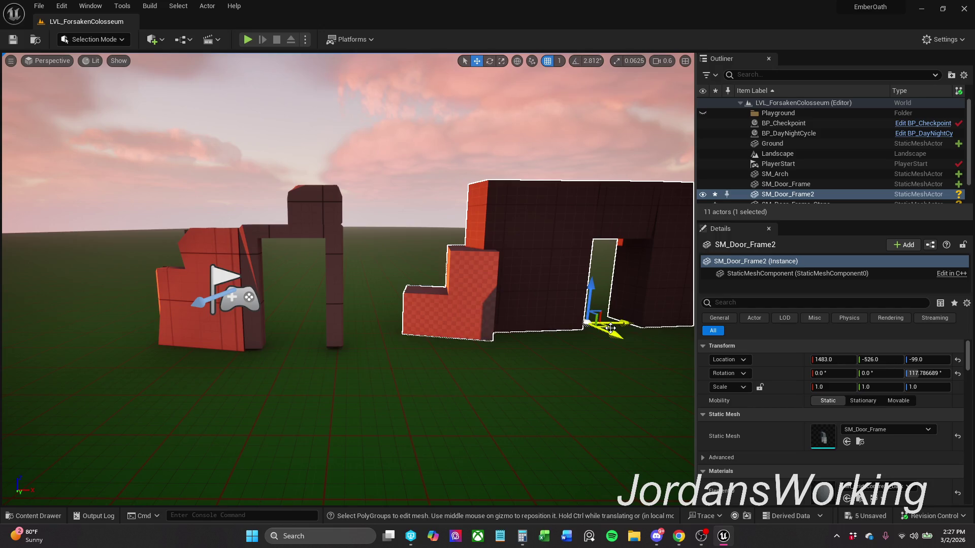
{"action": "mouse_move", "coordinate": [584, 365]}
{"action": "left_mouse_down"}
{"action": "mouse_move", "coordinate": [624, 401]}
{"action": "mouse_move", "coordinate": [635, 437]}
{"action": "left_mouse_up"}
- Focus on SM_Door_Frame2 and pull the view back to check its ground placement
{"action": "key", "text": "f"}
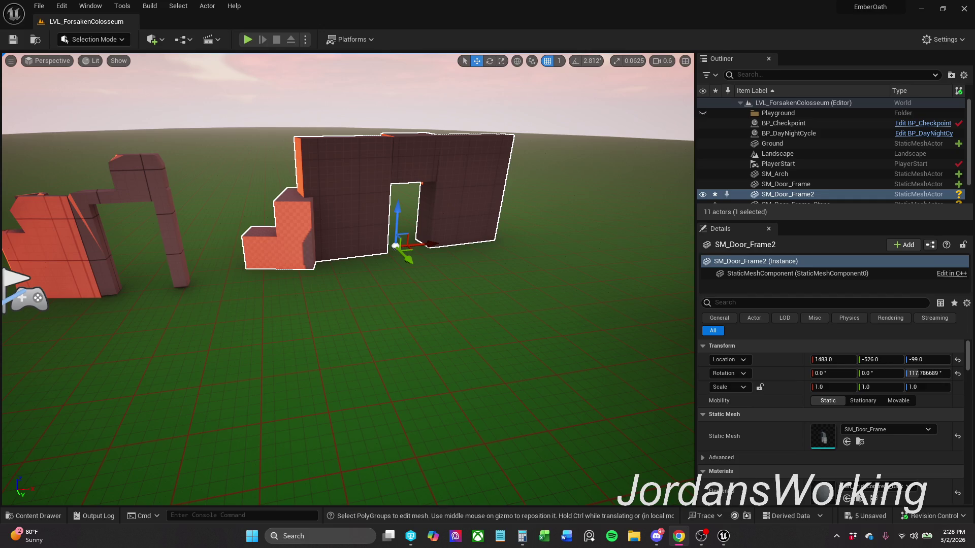
{"action": "mouse_move", "coordinate": [332, 212]}
{"action": "left_mouse_down"}
{"action": "mouse_move", "coordinate": [325, 254]}
{"action": "mouse_move", "coordinate": [317, 241]}
{"action": "left_mouse_up"}
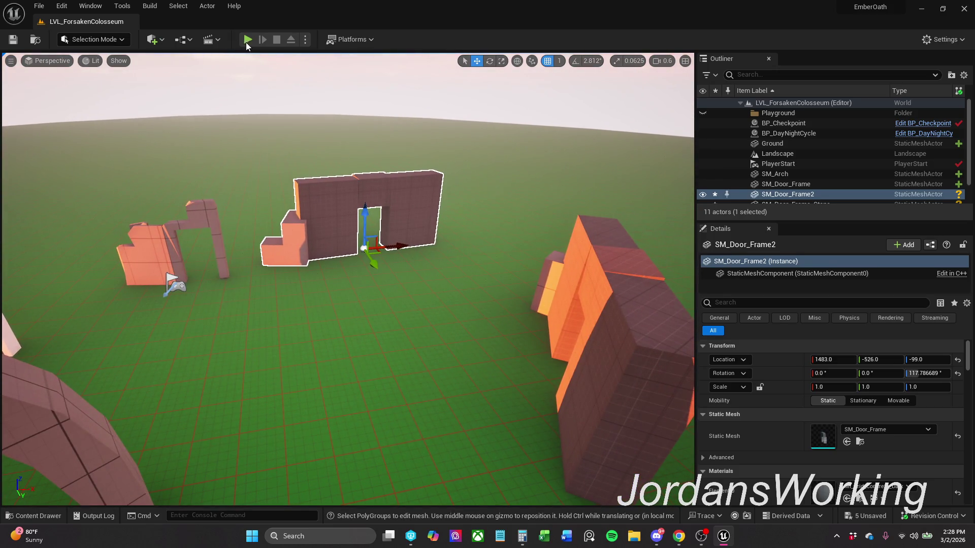
- Play-test the level, running the character through the red wall doorway onto open ground
{"action": "left_click", "coordinate": [248, 39]}
{"action": "key", "text": "w"}
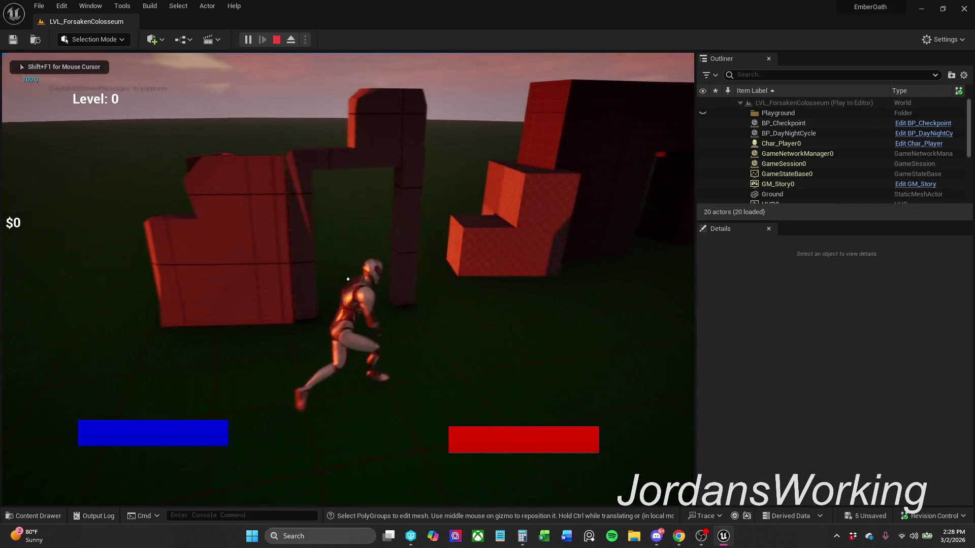
{"action": "key", "text": "s"}
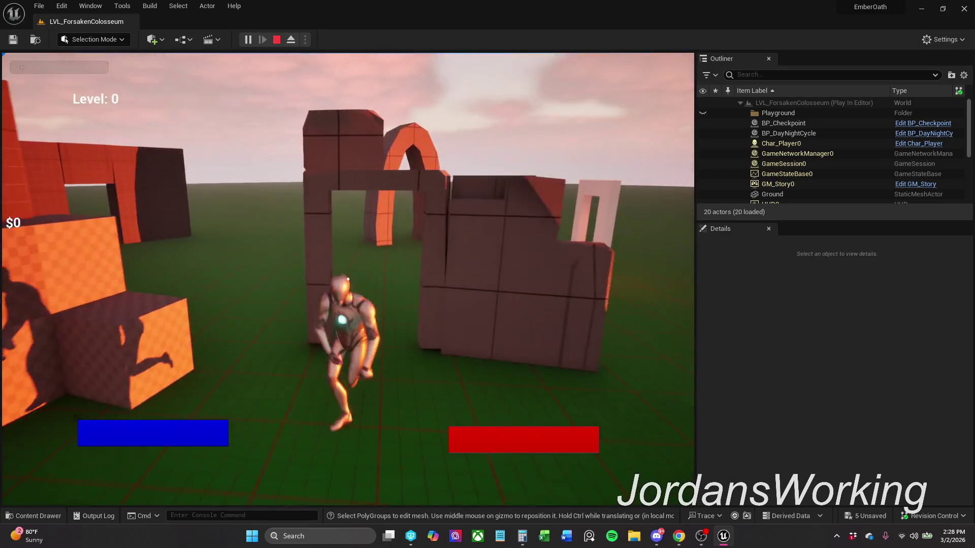
{"action": "key", "text": "w"}
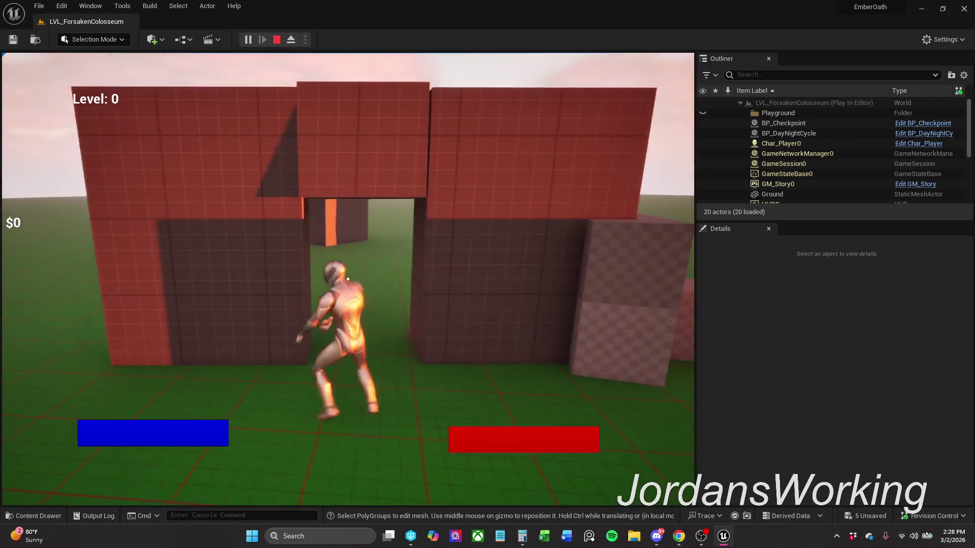
{"action": "key", "text": "s"}
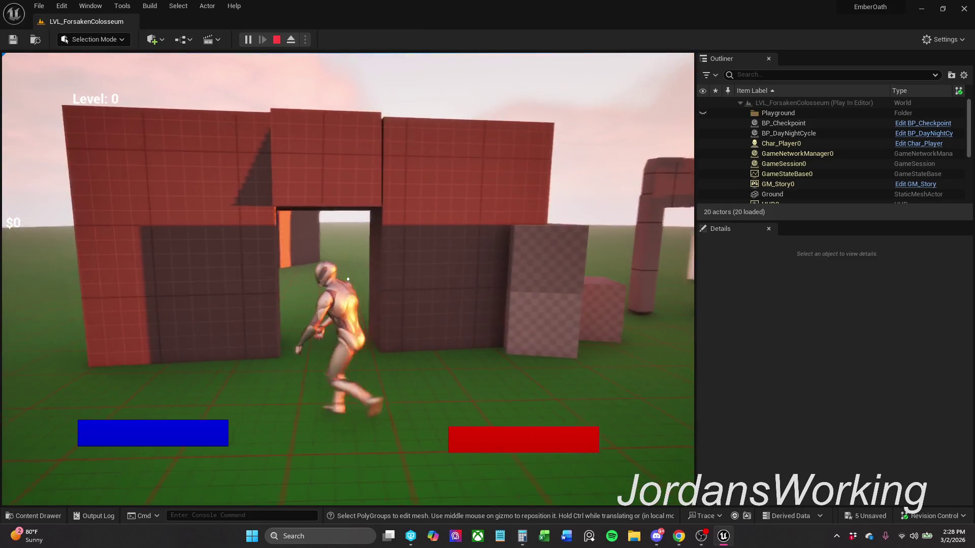
{"action": "key", "text": "d"}
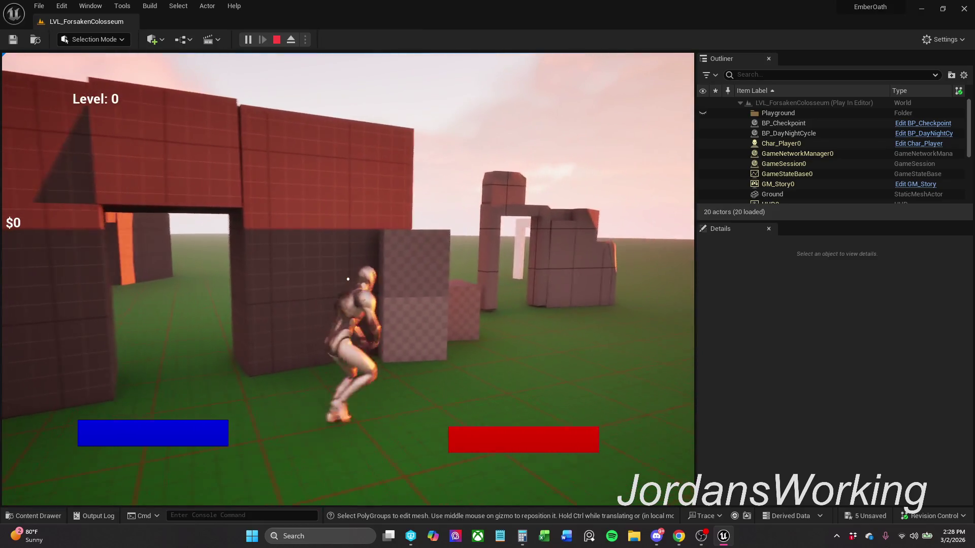
{"action": "key", "text": "w"}
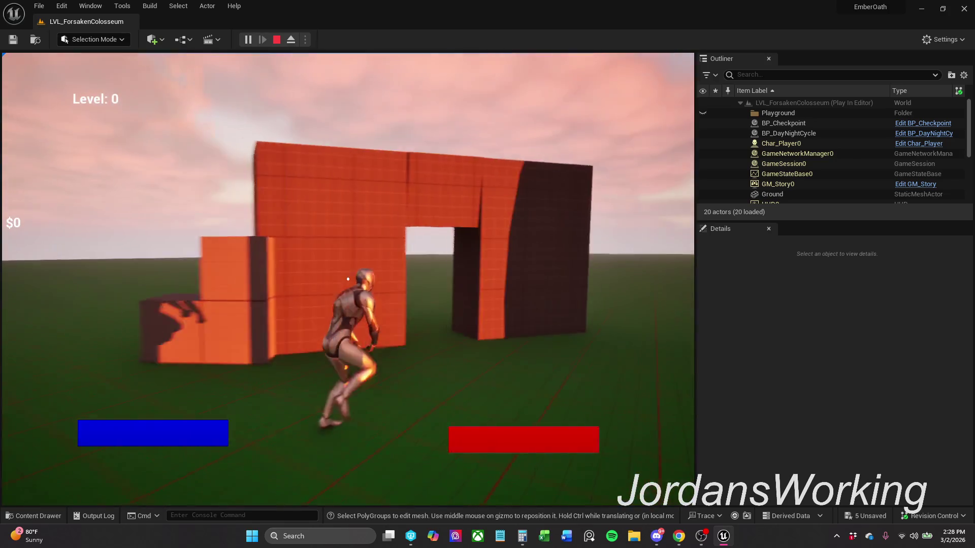
{"action": "key", "text": "w"}
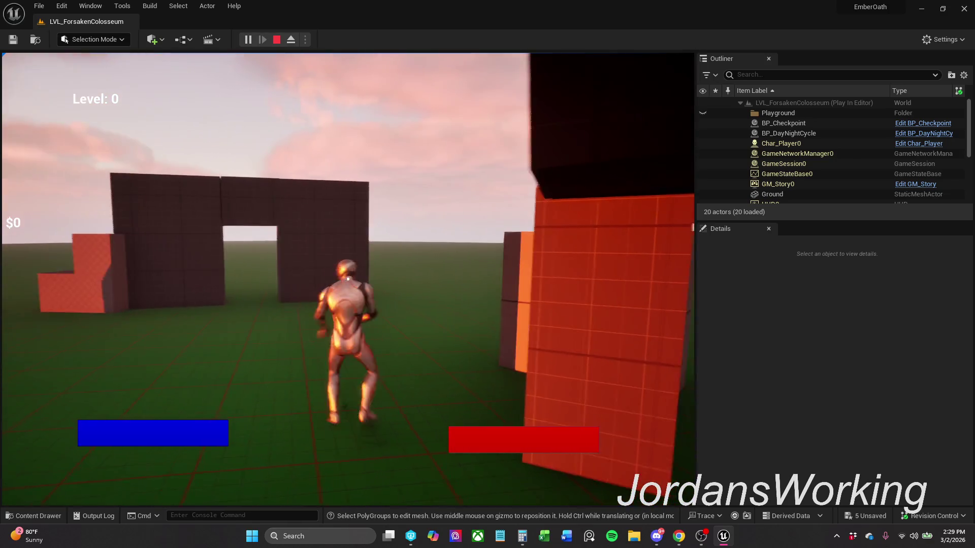
{"action": "key", "text": "a"}
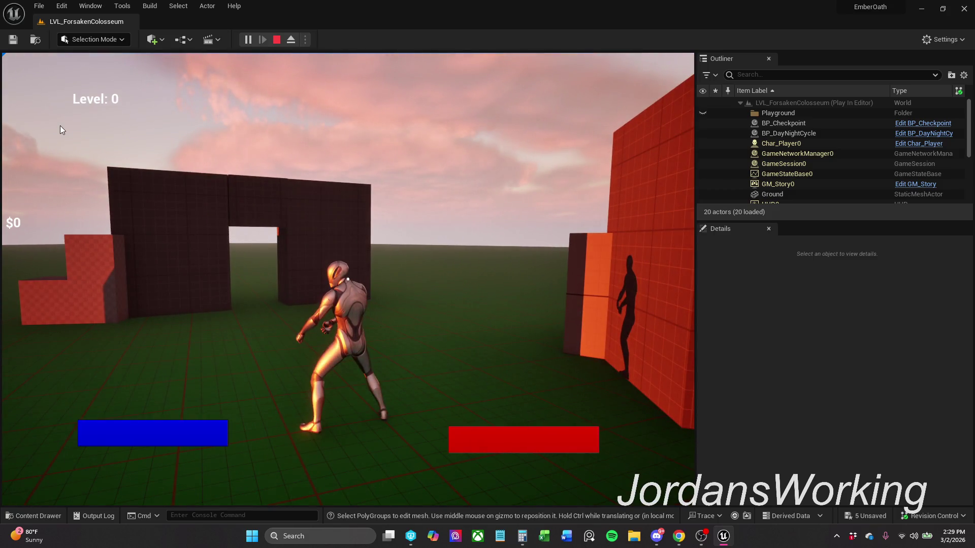
{"action": "key", "text": "Escape"}
- Bring up the project's Doors folder of meshes in the Content Drawer
{"action": "left_click_drag", "start_coordinate": [337, 162], "coordinate": [289, 193]}
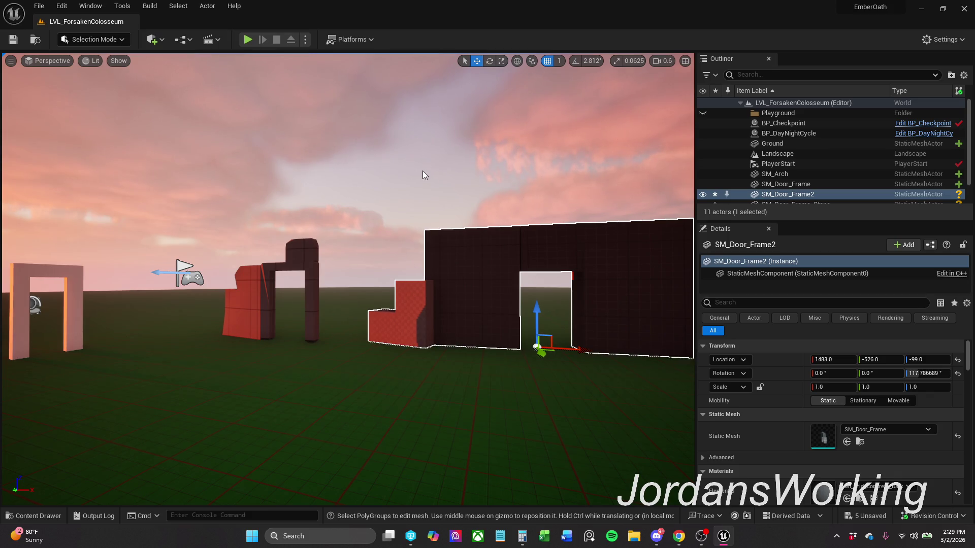
{"action": "mouse_move", "coordinate": [415, 179]}
{"action": "left_mouse_down"}
{"action": "mouse_move", "coordinate": [401, 239]}
{"action": "mouse_move", "coordinate": [394, 188]}
{"action": "left_mouse_up"}
{"action": "scroll", "coordinate": [441, 175], "scroll_direction": "down", "scroll_amount": 10}
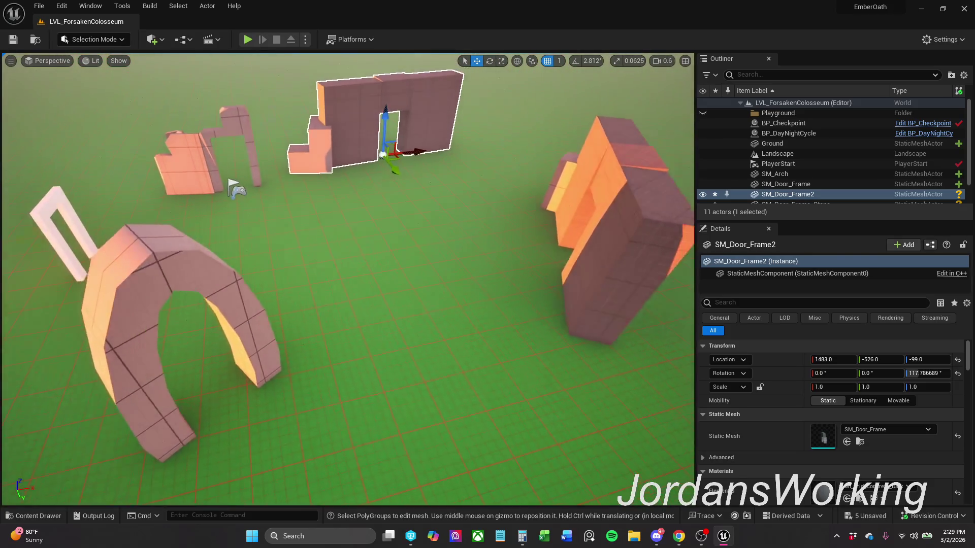
{"action": "left_click", "coordinate": [33, 516]}
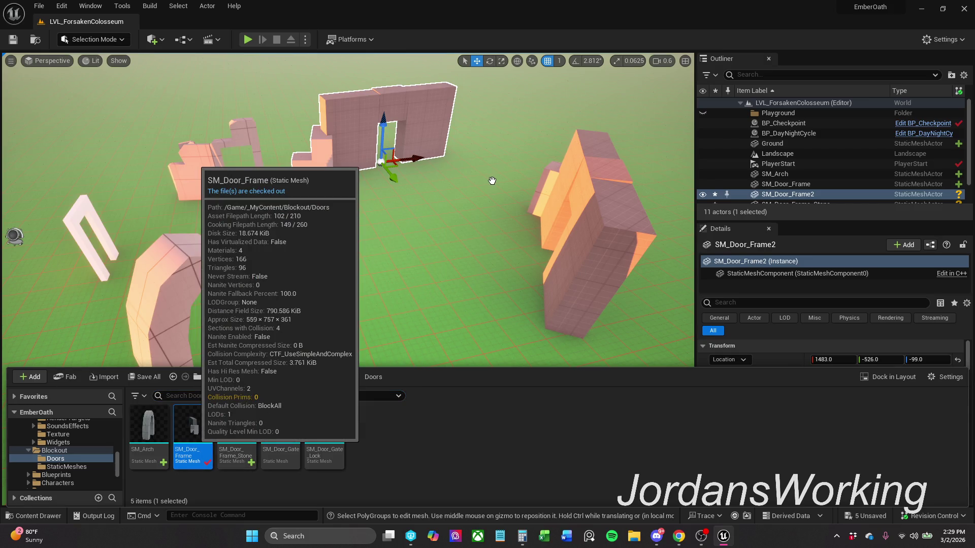
- Assign MI_Grid_Concrete to SM_Door_Frame's Element 3 slot, save the mesh and close its editor
{"action": "double_click", "coordinate": [193, 429]}
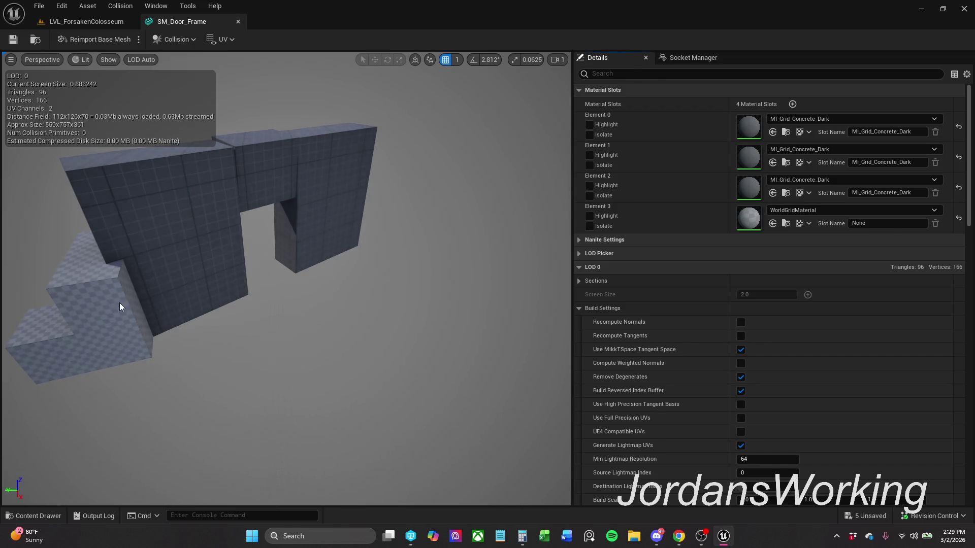
{"action": "scroll", "coordinate": [784, 202], "scroll_direction": "down", "scroll_amount": 3}
{"action": "scroll", "coordinate": [790, 191], "scroll_direction": "up", "scroll_amount": 1}
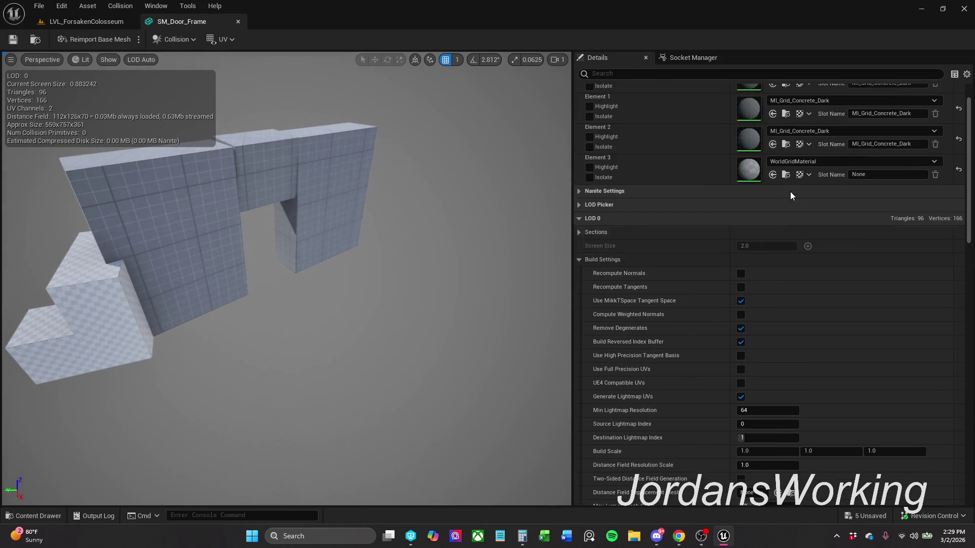
{"action": "scroll", "coordinate": [812, 173], "scroll_direction": "up", "scroll_amount": 2}
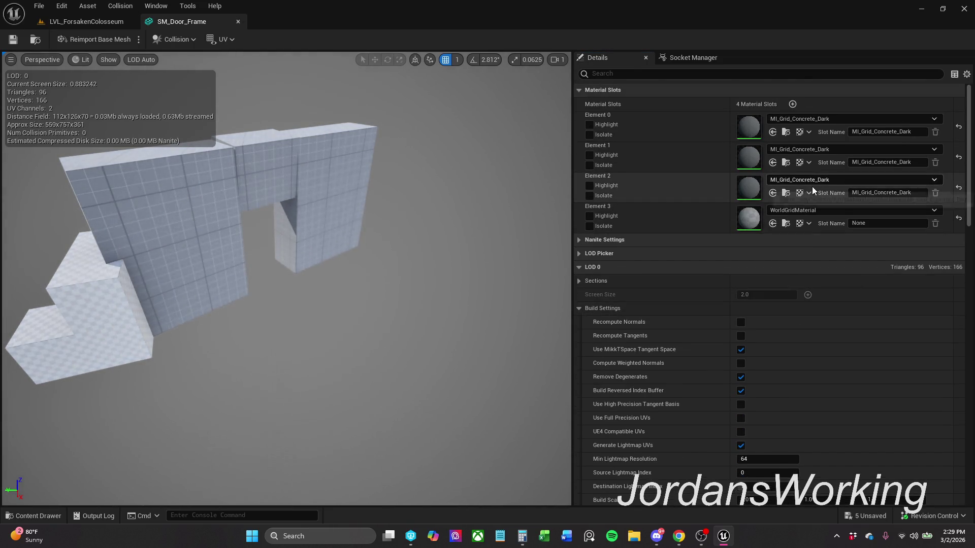
{"action": "left_click", "coordinate": [786, 194]}
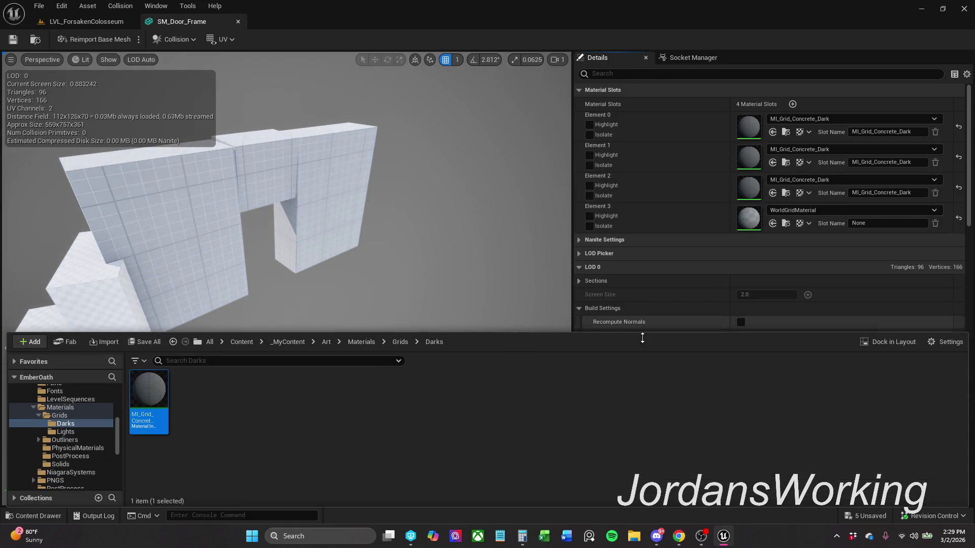
{"action": "left_click", "coordinate": [400, 342]}
{"action": "left_click", "coordinate": [320, 399]}
{"action": "left_click_drag", "start_coordinate": [485, 281], "coordinate": [472, 285]}
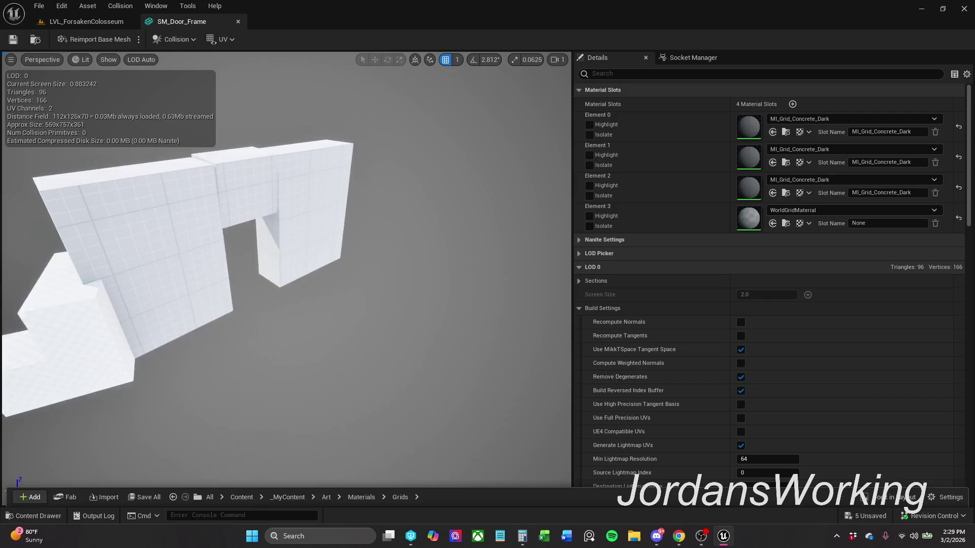
{"action": "left_click", "coordinate": [772, 224]}
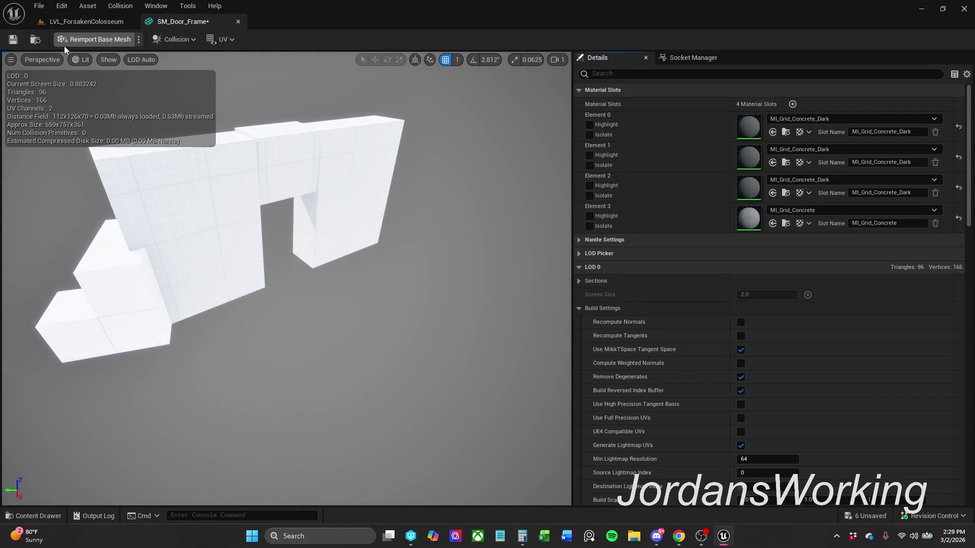
{"action": "left_click", "coordinate": [15, 39]}
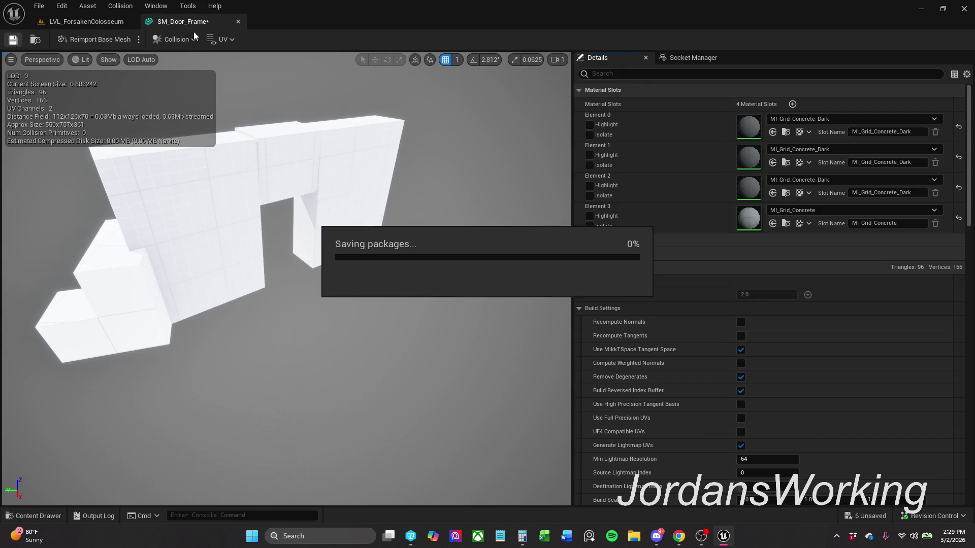
{"action": "left_click", "coordinate": [238, 21]}
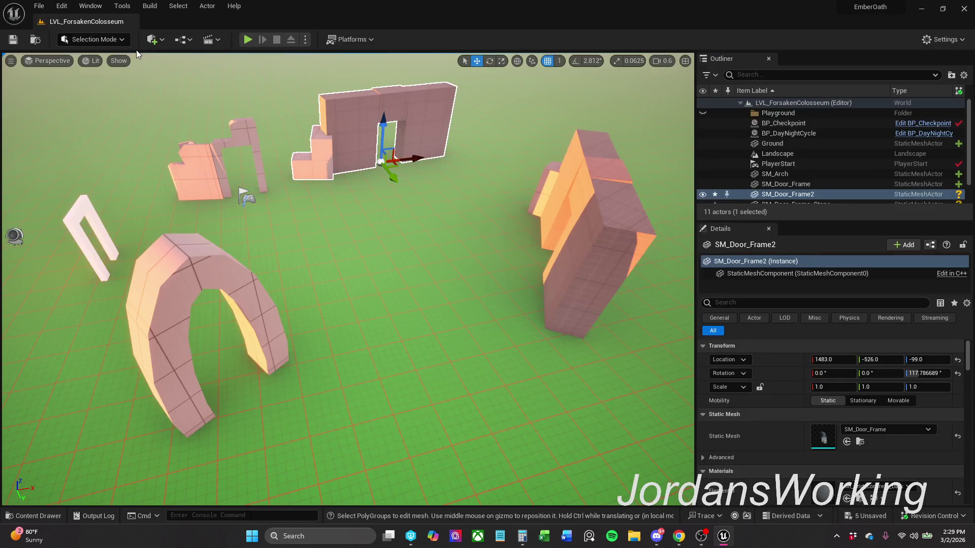
{"action": "left_click", "coordinate": [248, 39]}
{"action": "key", "text": "w"}
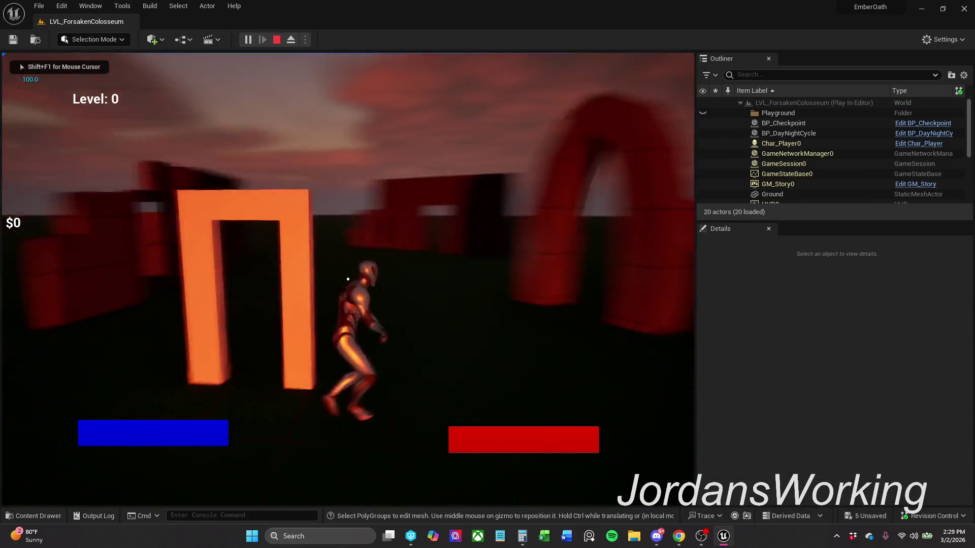
{"action": "key", "text": "w"}
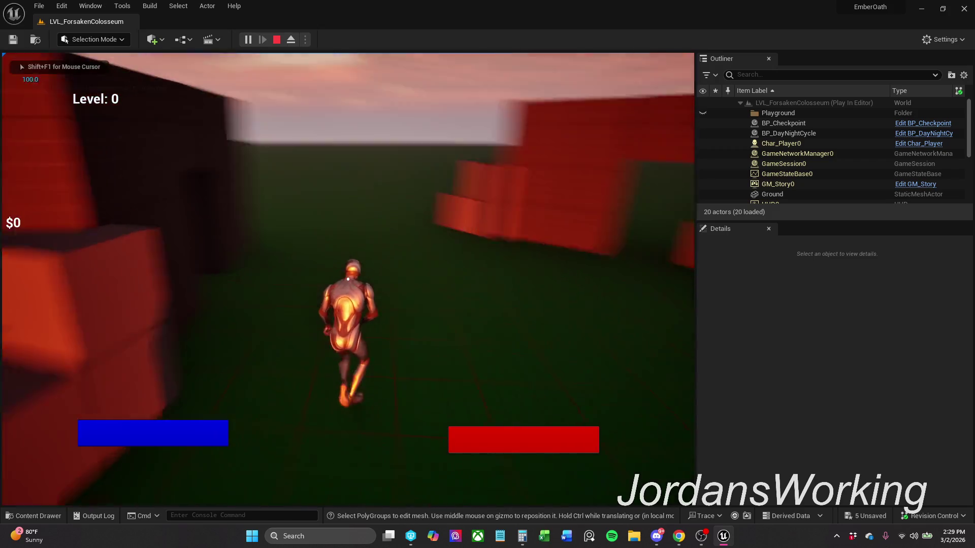
{"action": "key", "text": "Escape"}
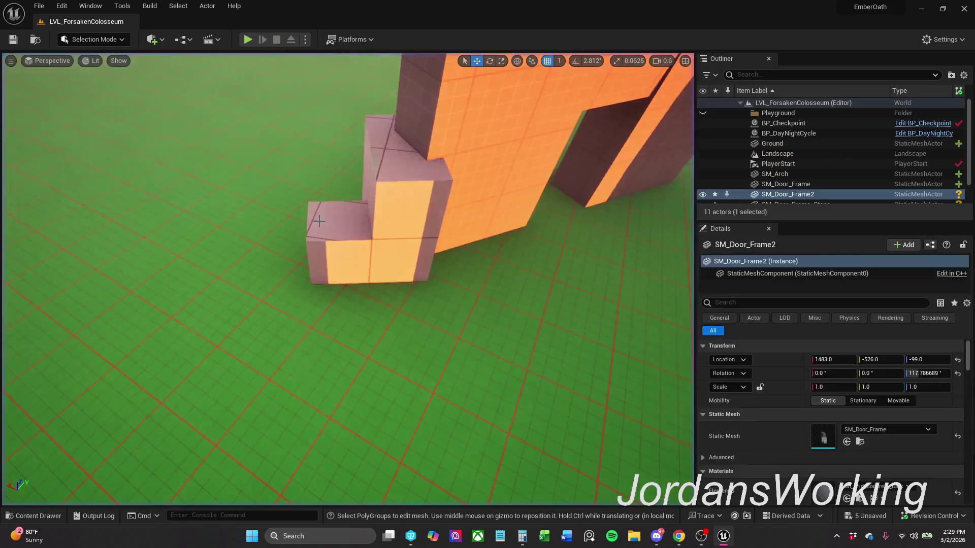
{"action": "key", "text": "f"}
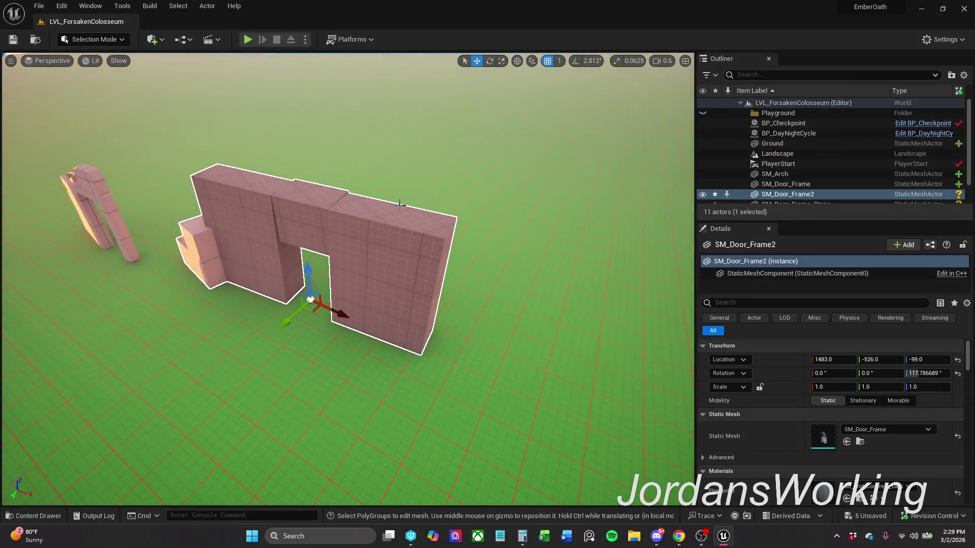
{"action": "scroll", "coordinate": [285, 238], "scroll_direction": "up", "scroll_amount": 5}
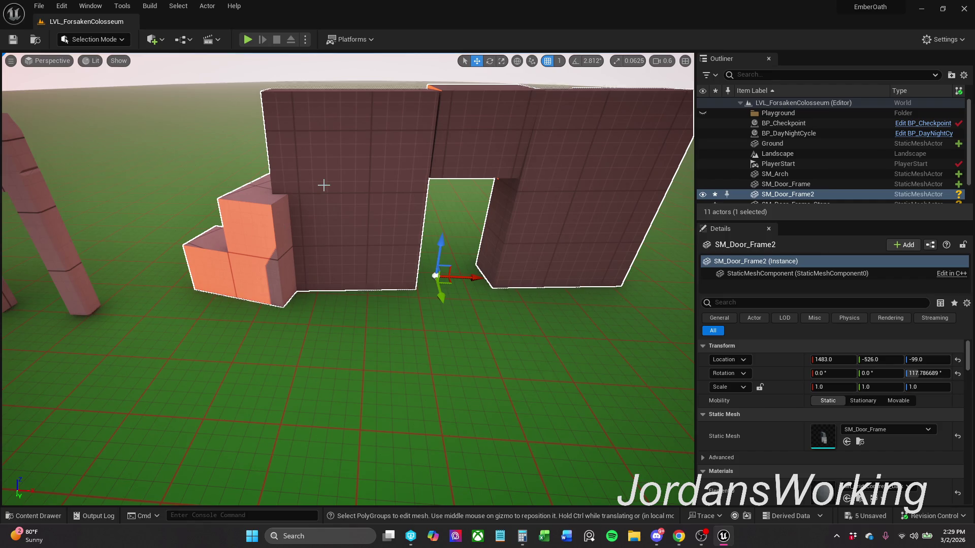
{"action": "mouse_move", "coordinate": [324, 185]}
{"action": "left_mouse_down"}
{"action": "mouse_move", "coordinate": [323, 167]}
{"action": "mouse_move", "coordinate": [457, 153]}
{"action": "mouse_move", "coordinate": [634, 152]}
{"action": "mouse_move", "coordinate": [558, 153]}
{"action": "left_mouse_up"}
{"action": "mouse_move", "coordinate": [391, 180]}
{"action": "left_mouse_down"}
{"action": "mouse_move", "coordinate": [401, 173]}
{"action": "mouse_move", "coordinate": [393, 155]}
{"action": "left_mouse_up"}
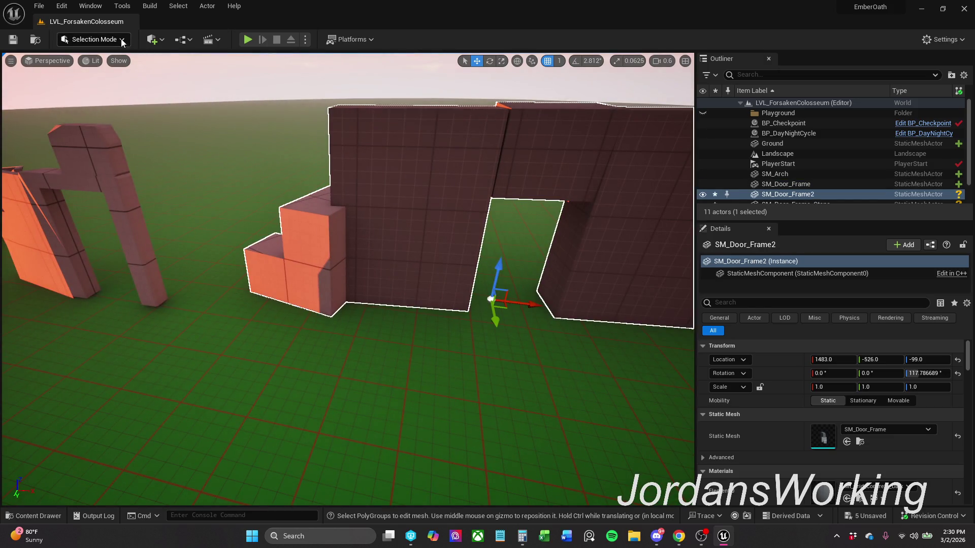
- Create a default-size box in Modeling Mode and place it in the scene
{"action": "left_click", "coordinate": [94, 39]}
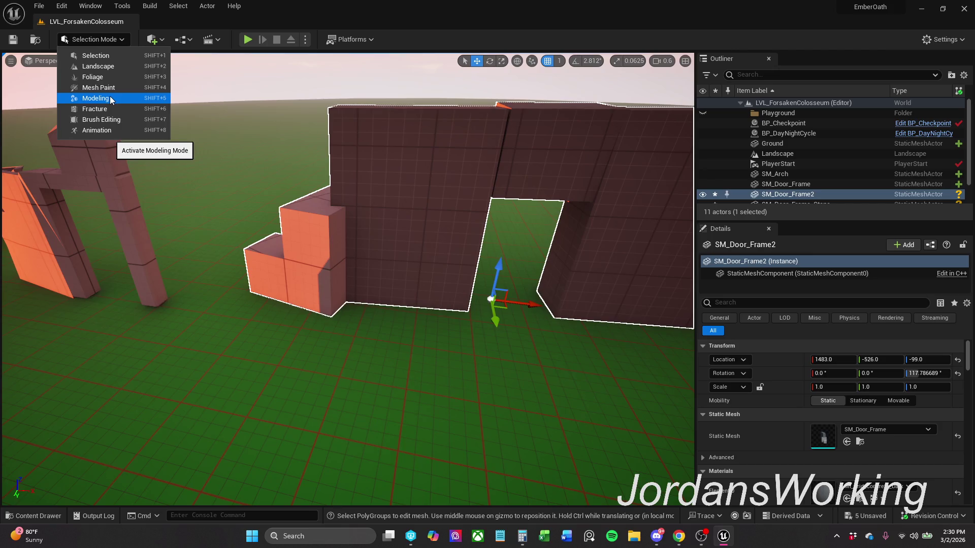
{"action": "left_click", "coordinate": [111, 98]}
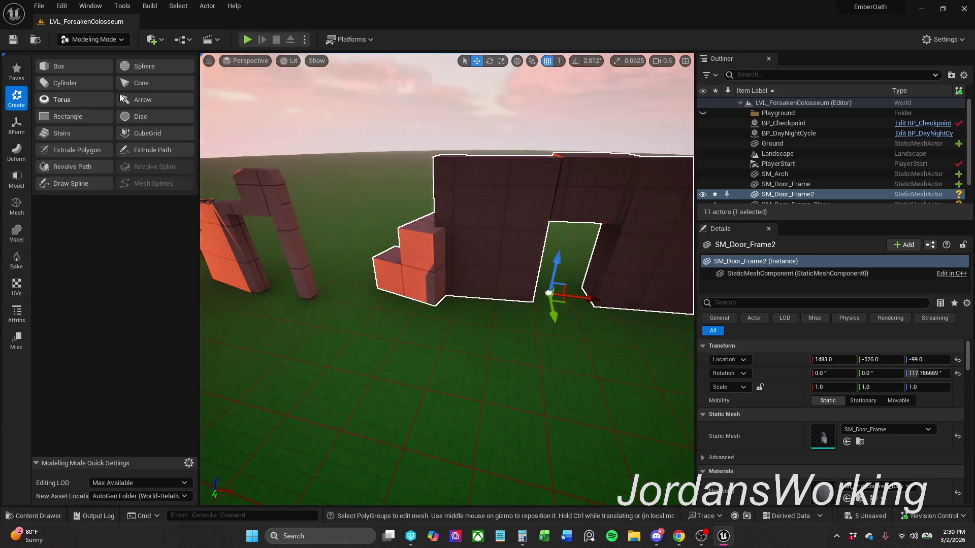
{"action": "left_click", "coordinate": [16, 179]}
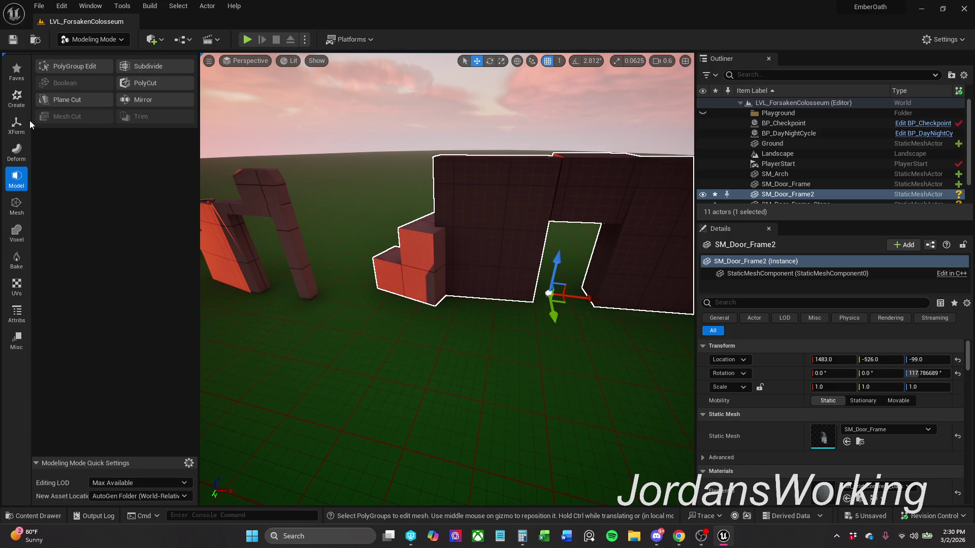
{"action": "left_click", "coordinate": [17, 72]}
{"action": "left_click", "coordinate": [17, 97]}
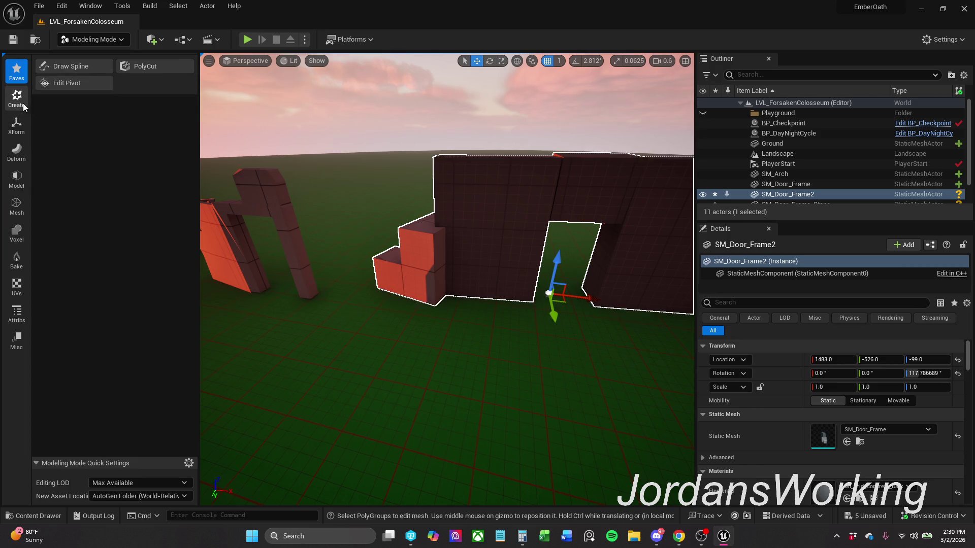
{"action": "left_click", "coordinate": [71, 66]}
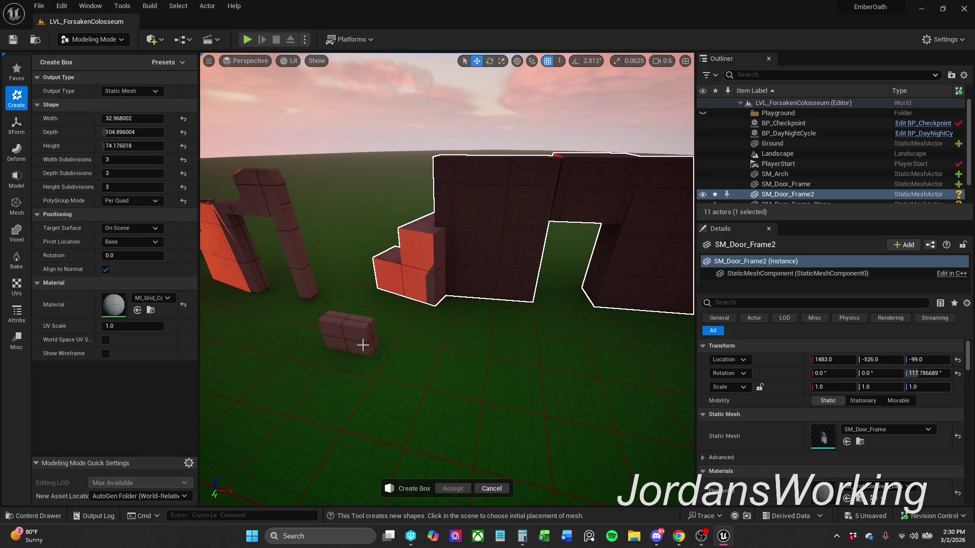
{"action": "left_click", "coordinate": [184, 118]}
{"action": "left_click", "coordinate": [183, 132]}
{"action": "left_click", "coordinate": [183, 147]}
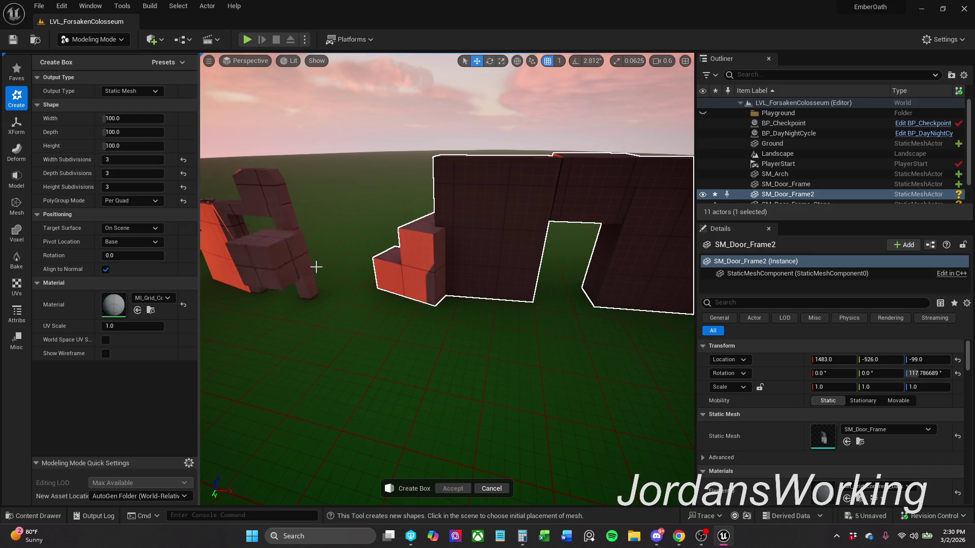
{"action": "left_click", "coordinate": [406, 315]}
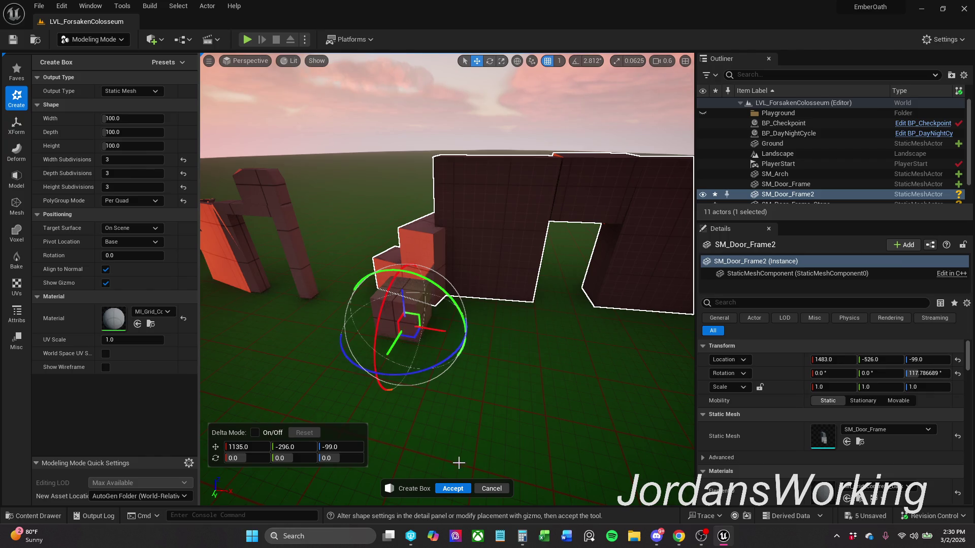
{"action": "left_click", "coordinate": [453, 488]}
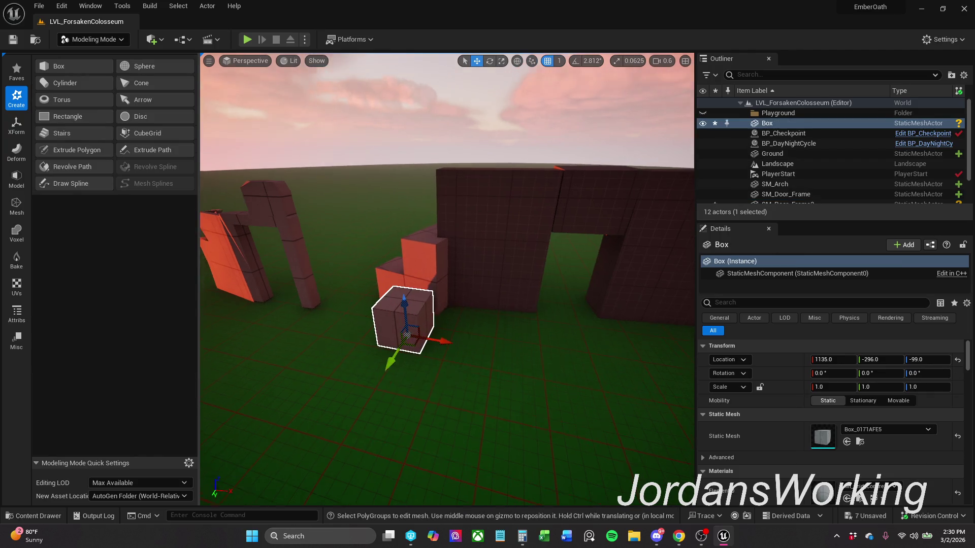
- Scale the box to about 2.49 × 2.49 × 2.21
{"action": "key", "text": "e"}
{"action": "key", "text": "r"}
{"action": "left_click_drag", "start_coordinate": [414, 328], "coordinate": [415, 306]}
{"action": "key", "text": "w"}
{"action": "key", "text": "e"}
{"action": "key", "text": "r"}
{"action": "key", "text": "w"}
{"action": "key", "text": "r"}
{"action": "left_click_drag", "start_coordinate": [407, 292], "coordinate": [406, 251]}
- Move the box to 1064, -449, -99 and turn it -14.5° over the arch's left side
{"action": "key", "text": "w"}
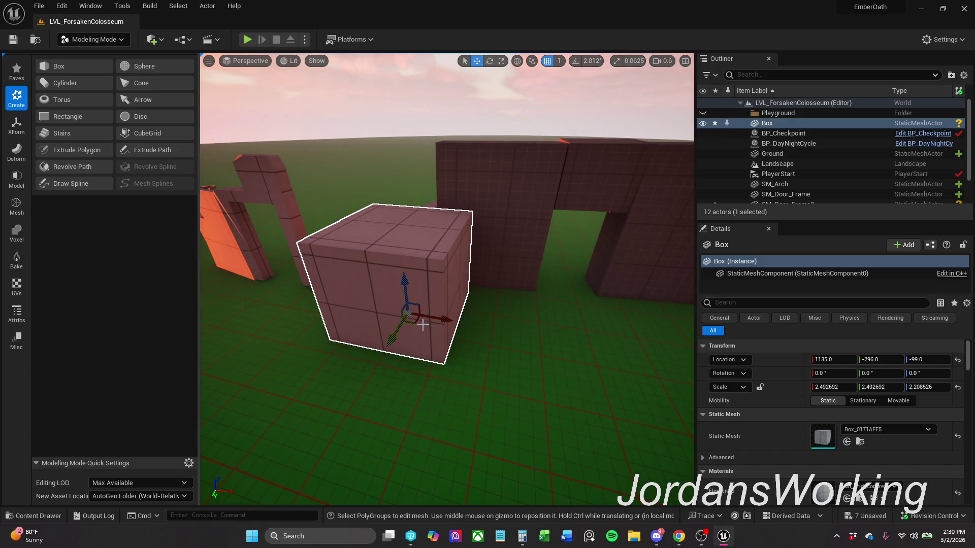
{"action": "mouse_move", "coordinate": [413, 319]}
{"action": "left_mouse_down"}
{"action": "mouse_move", "coordinate": [391, 290]}
{"action": "mouse_move", "coordinate": [405, 279]}
{"action": "mouse_move", "coordinate": [457, 279]}
{"action": "mouse_move", "coordinate": [430, 302]}
{"action": "left_mouse_up"}
{"action": "key", "text": "e"}
{"action": "key", "text": "r"}
{"action": "key", "text": "w"}
{"action": "key", "text": "e"}
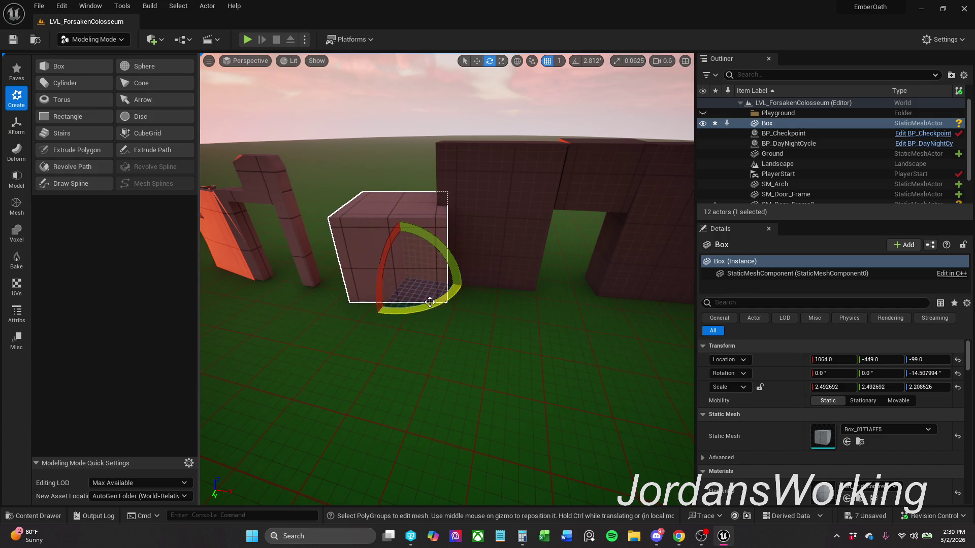
{"action": "mouse_move", "coordinate": [489, 270]}
{"action": "left_mouse_down"}
{"action": "mouse_move", "coordinate": [457, 264]}
{"action": "mouse_move", "coordinate": [507, 253]}
{"action": "mouse_move", "coordinate": [433, 246]}
{"action": "left_mouse_up"}
{"action": "left_click", "coordinate": [17, 177]}
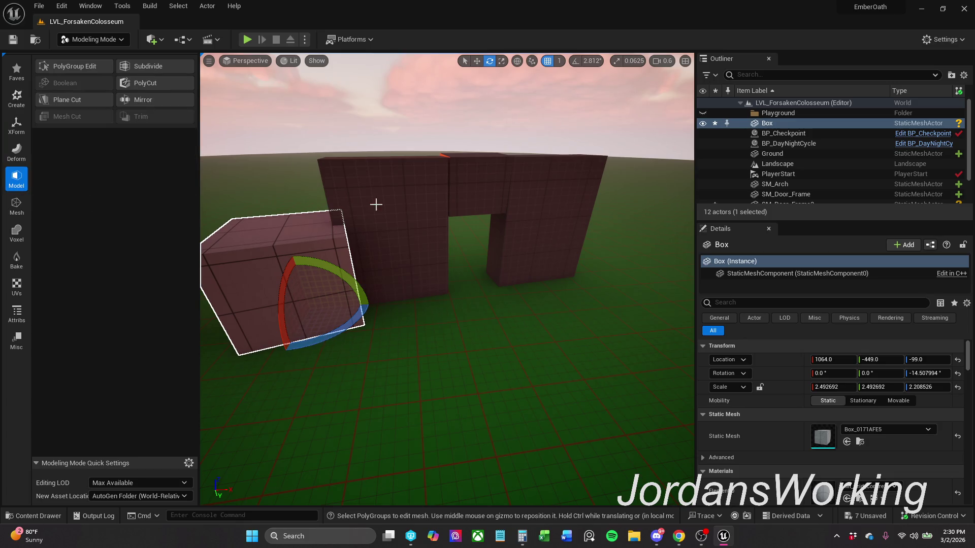
- Select the arch and the box and set the Mesh Boolean operation to Difference A - B
{"action": "left_click", "coordinate": [352, 239]}
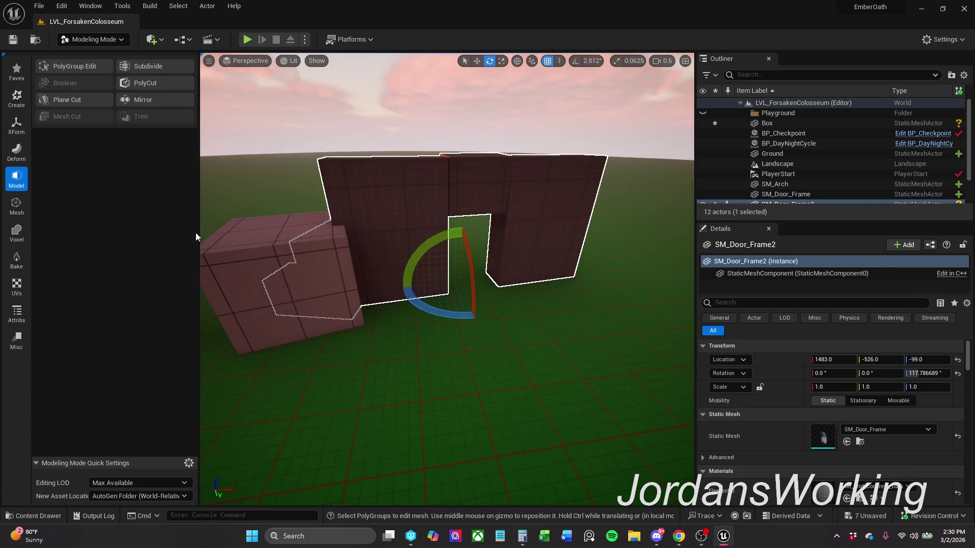
{"action": "left_click", "coordinate": [262, 246], "text": "ctrl"}
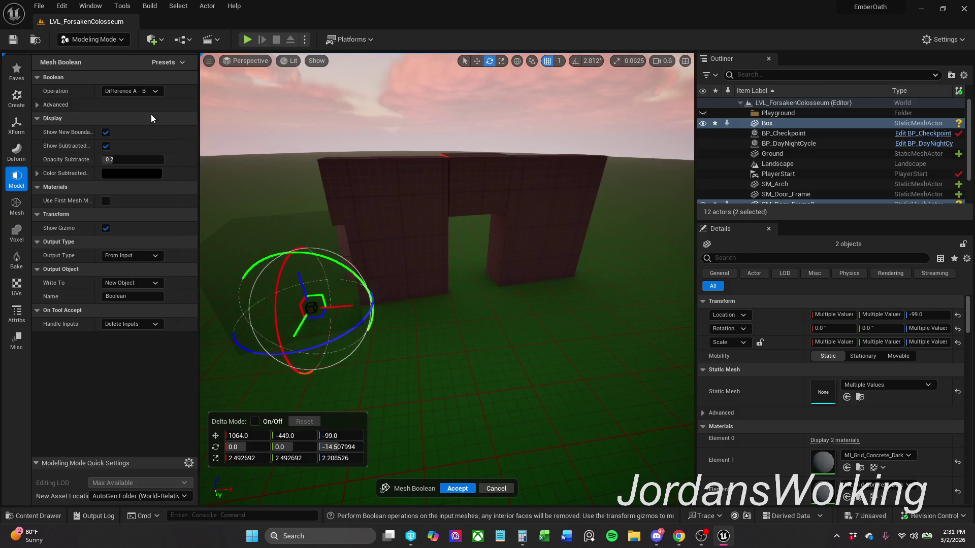
{"action": "left_click", "coordinate": [136, 91]}
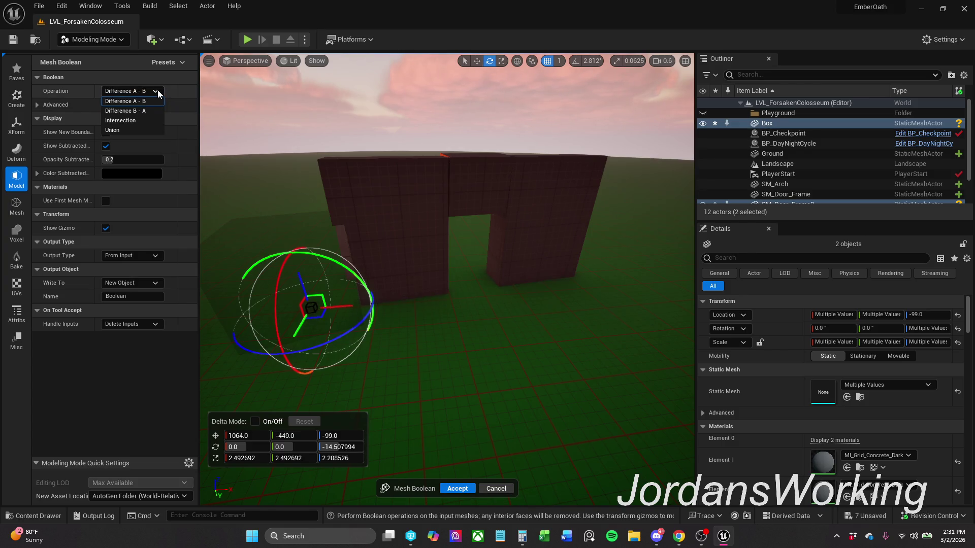
{"action": "left_click", "coordinate": [150, 112]}
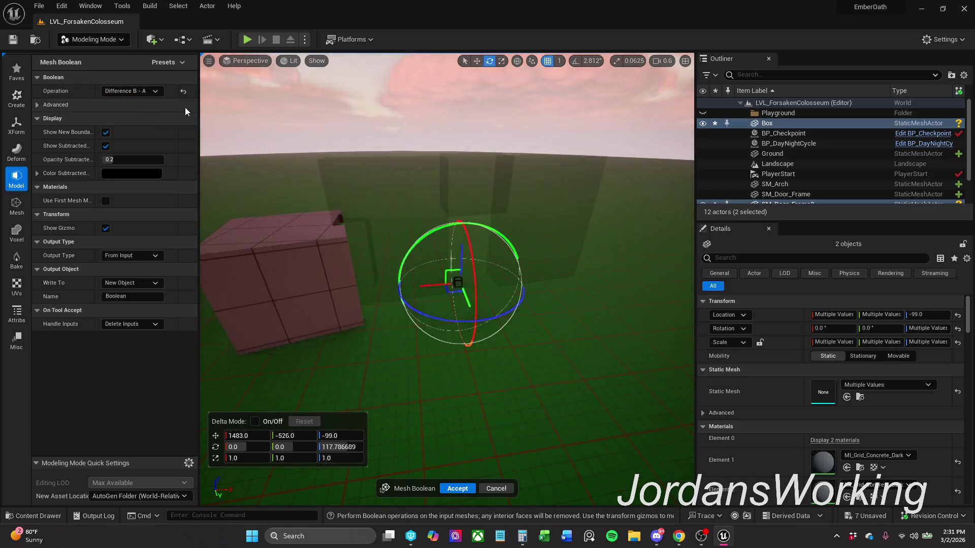
{"action": "left_click", "coordinate": [155, 93]}
{"action": "left_click", "coordinate": [153, 101]}
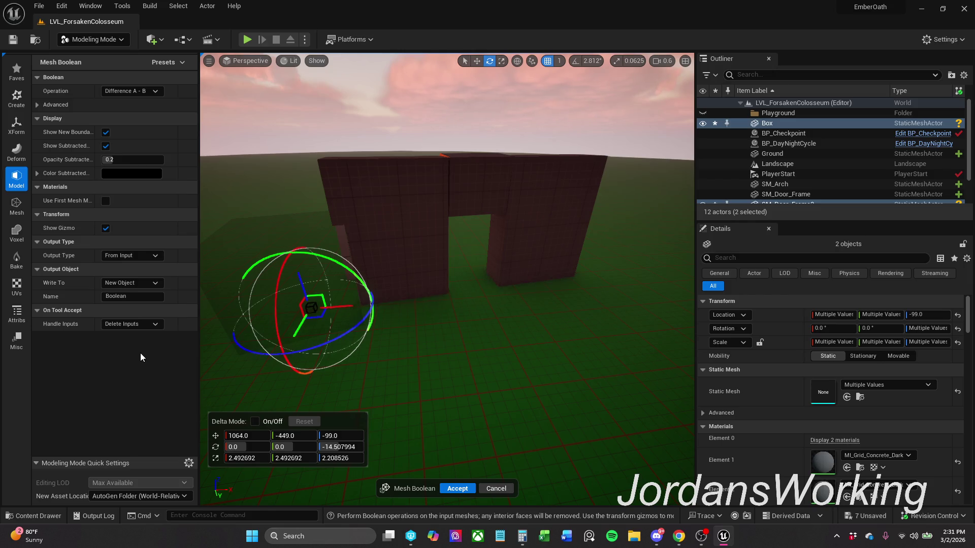
- Name the output SM_Door_Frame_Stone1, write it to a new object, and accept the cut
{"action": "left_click", "coordinate": [139, 296]}
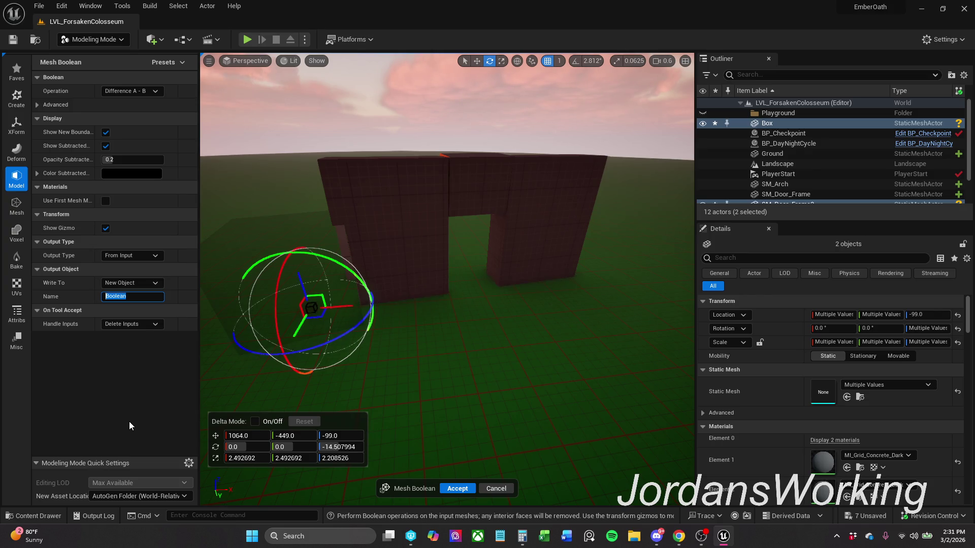
{"action": "type", "text": "SM_"}
{"action": "type", "text": "Door_Fr"}
{"action": "type", "text": "ame_"}
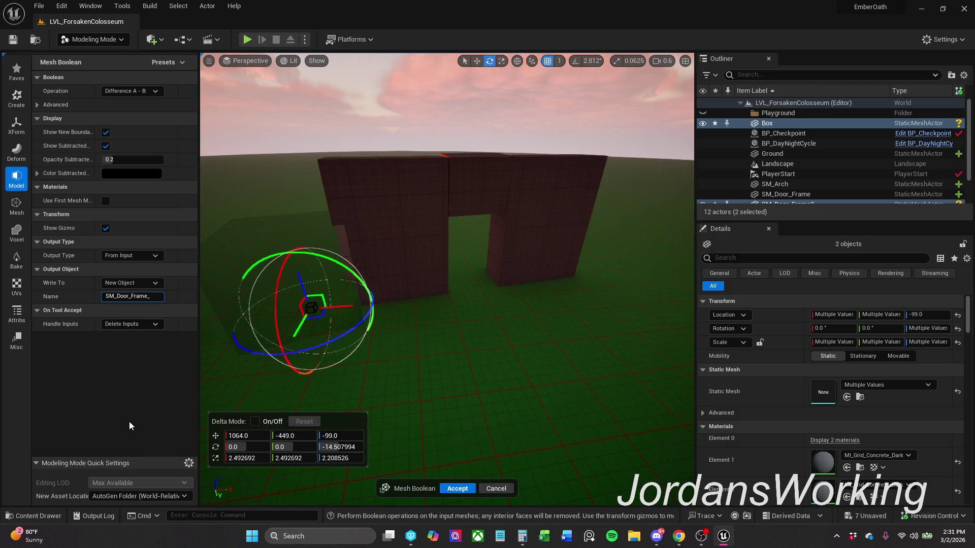
{"action": "type", "text": "one1"}
{"action": "key", "text": "Return"}
{"action": "left_click", "coordinate": [127, 374]}
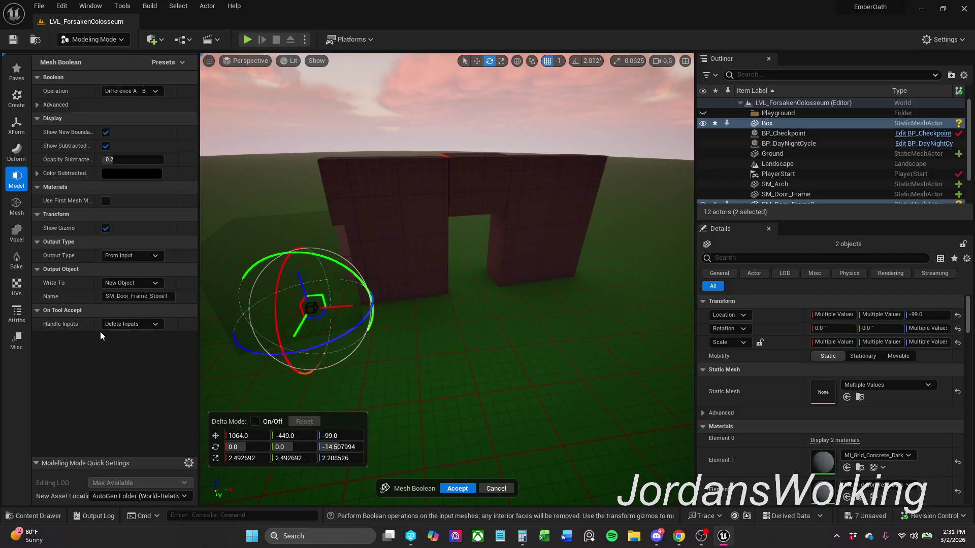
{"action": "left_click", "coordinate": [138, 282]}
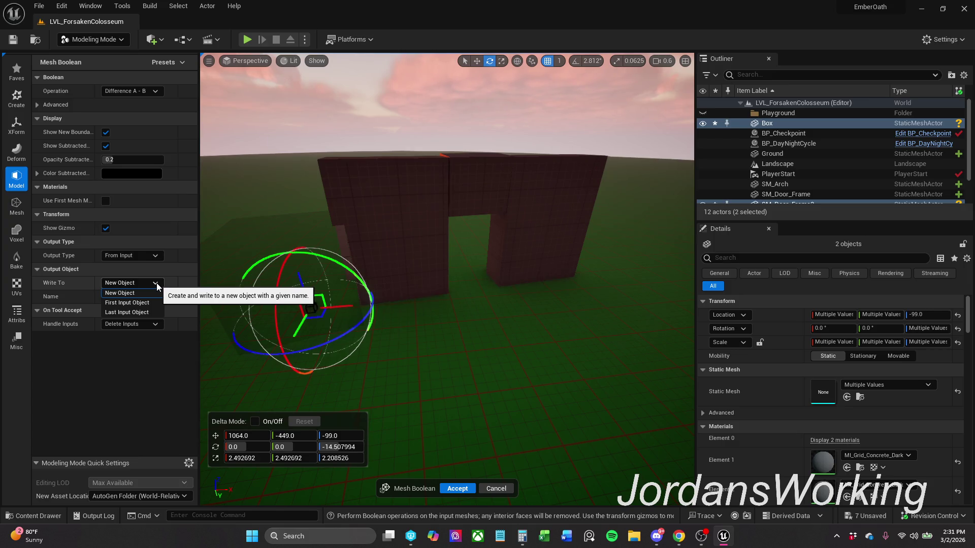
{"action": "left_click", "coordinate": [157, 287]}
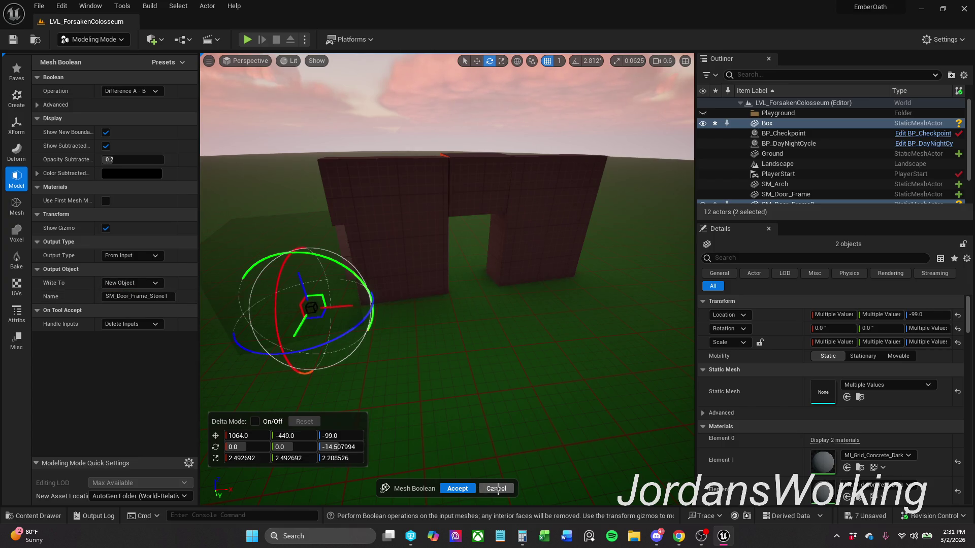
{"action": "left_click", "coordinate": [461, 488]}
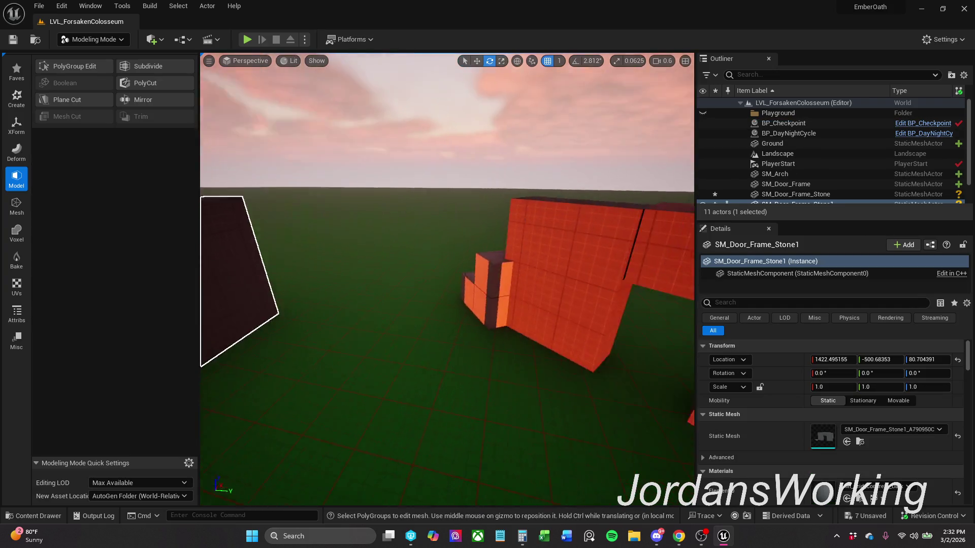
- Browse the content browser from _MyContent through Actors and Art into Blockout > Doors
{"action": "left_click", "coordinate": [504, 255]}
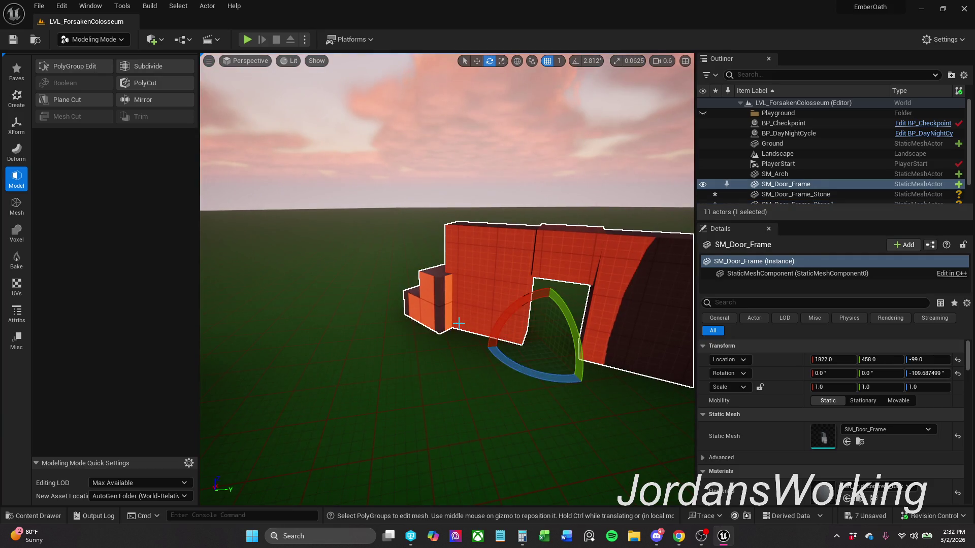
{"action": "scroll", "coordinate": [458, 323], "scroll_direction": "down", "scroll_amount": 5}
{"action": "left_click_drag", "start_coordinate": [458, 323], "coordinate": [459, 326]}
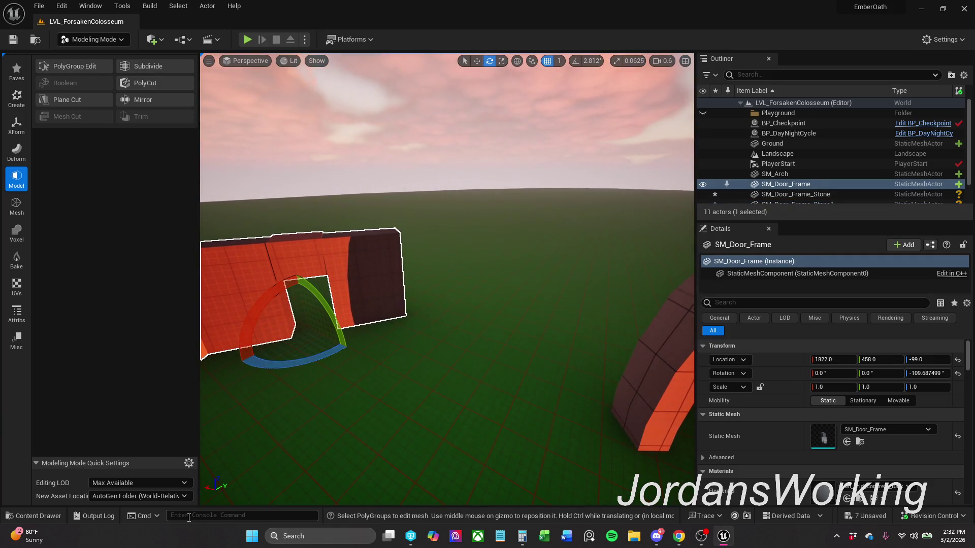
{"action": "left_click", "coordinate": [35, 515]}
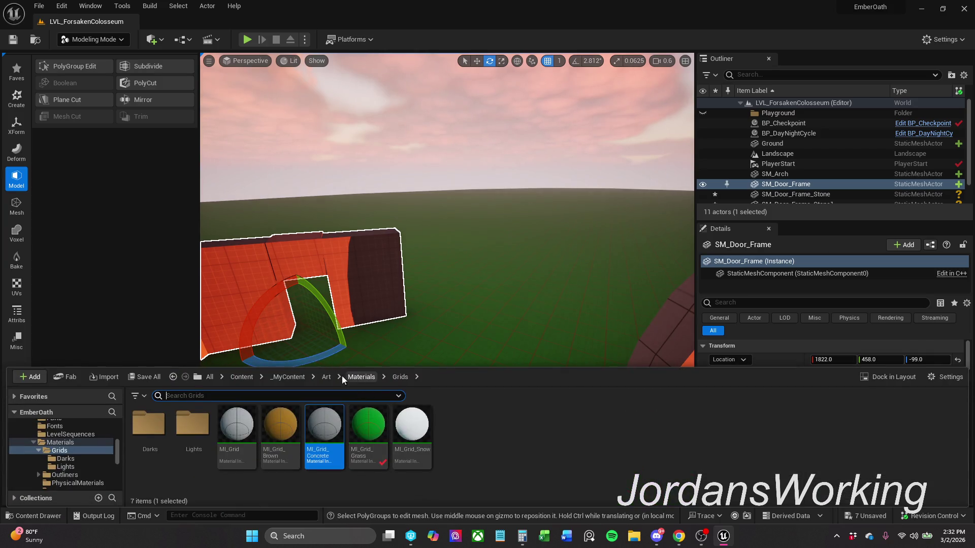
{"action": "left_click", "coordinate": [289, 377]}
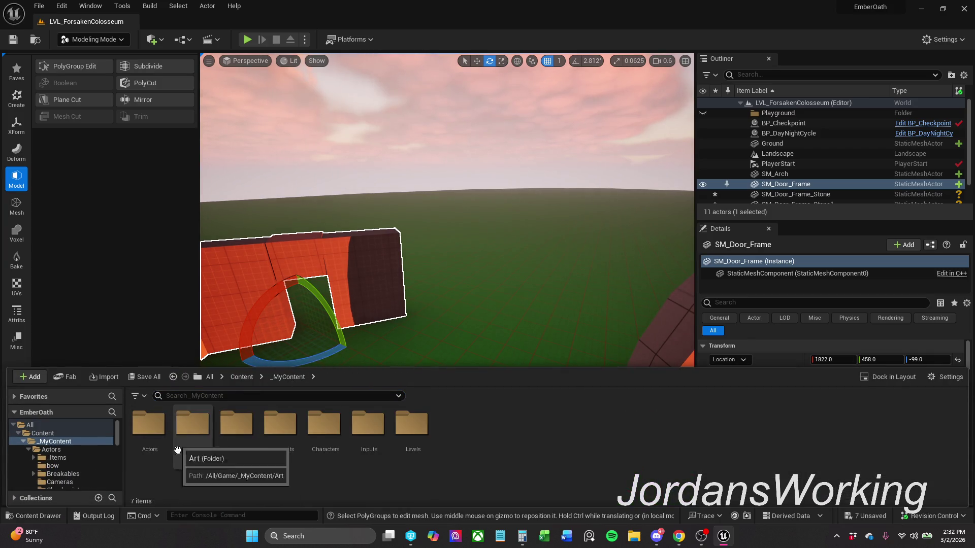
{"action": "double_click", "coordinate": [148, 424]}
{"action": "left_click", "coordinate": [301, 377]}
{"action": "double_click", "coordinate": [193, 424]}
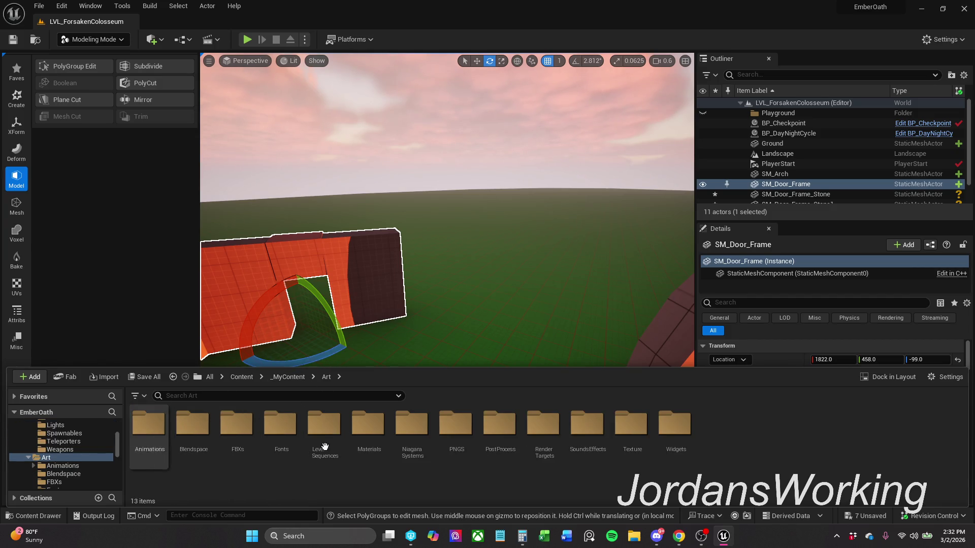
{"action": "left_click", "coordinate": [286, 378]}
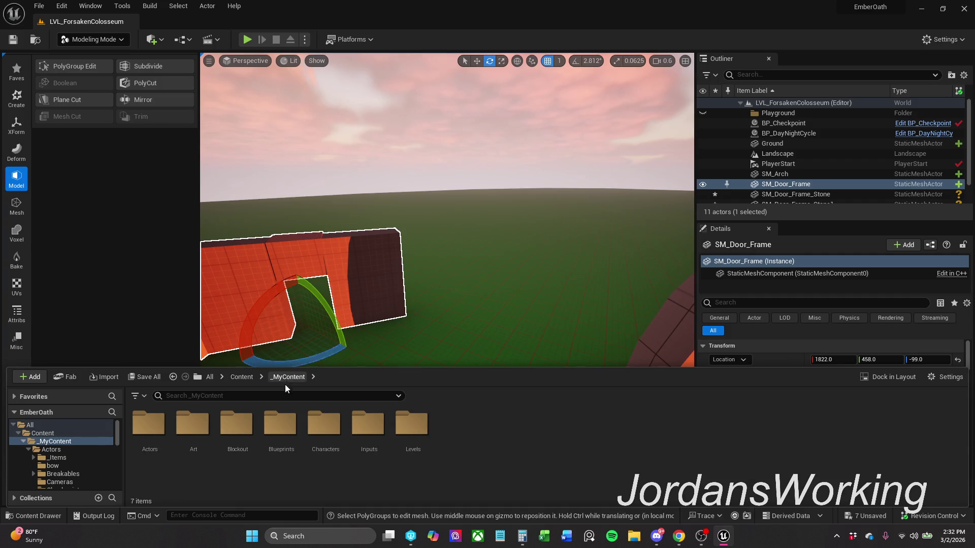
{"action": "double_click", "coordinate": [237, 441]}
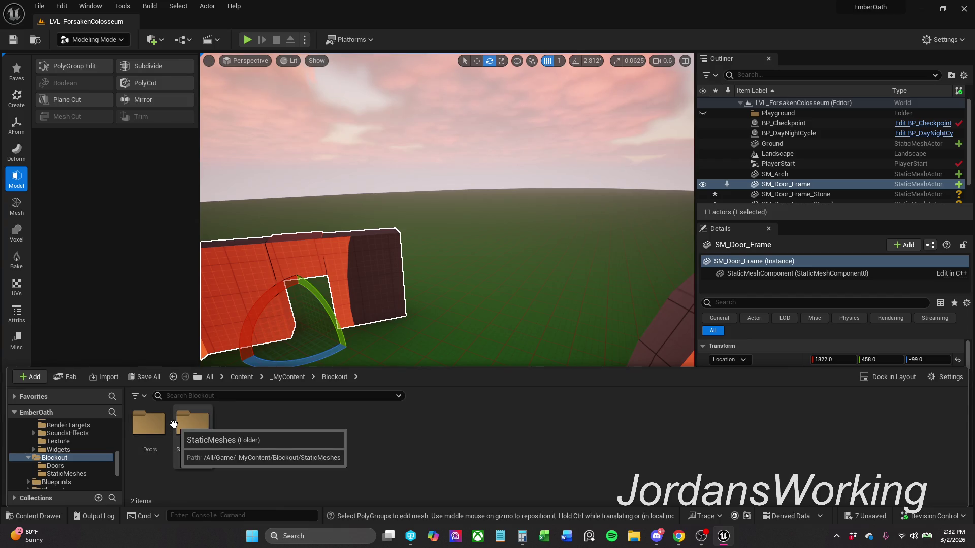
{"action": "double_click", "coordinate": [151, 424]}
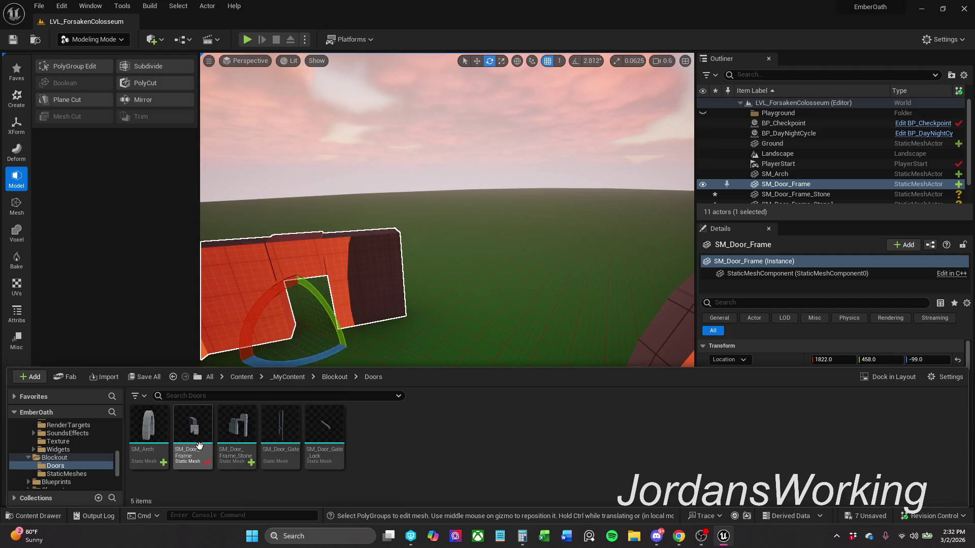
- Drop an SM_Door_Frame copy into the level, delete it, and return to _MyContent
{"action": "mouse_move", "coordinate": [208, 446]}
{"action": "left_mouse_down"}
{"action": "mouse_move", "coordinate": [516, 343]}
{"action": "mouse_move", "coordinate": [525, 311]}
{"action": "mouse_move", "coordinate": [523, 341]}
{"action": "mouse_move", "coordinate": [545, 343]}
{"action": "left_mouse_up"}
{"action": "key", "text": "Delete"}
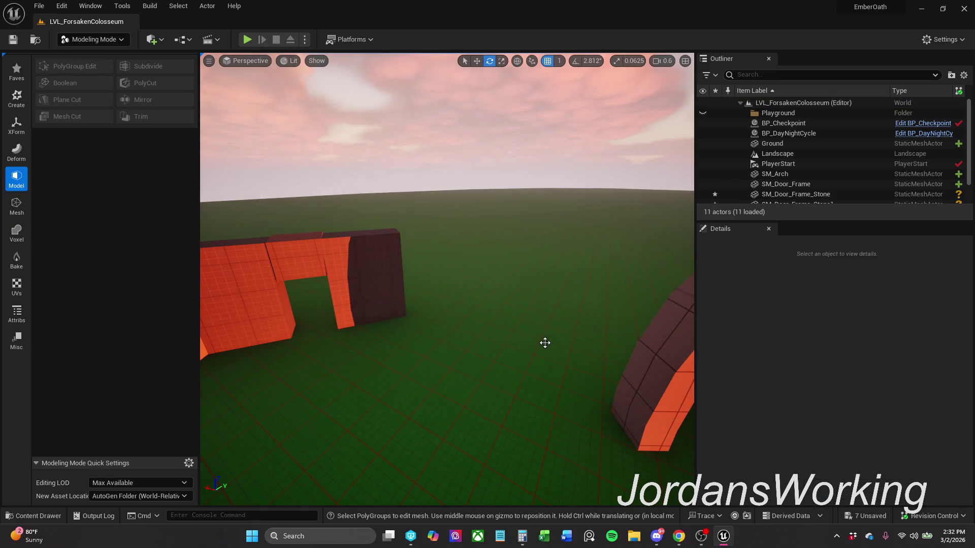
{"action": "left_click", "coordinate": [33, 516]}
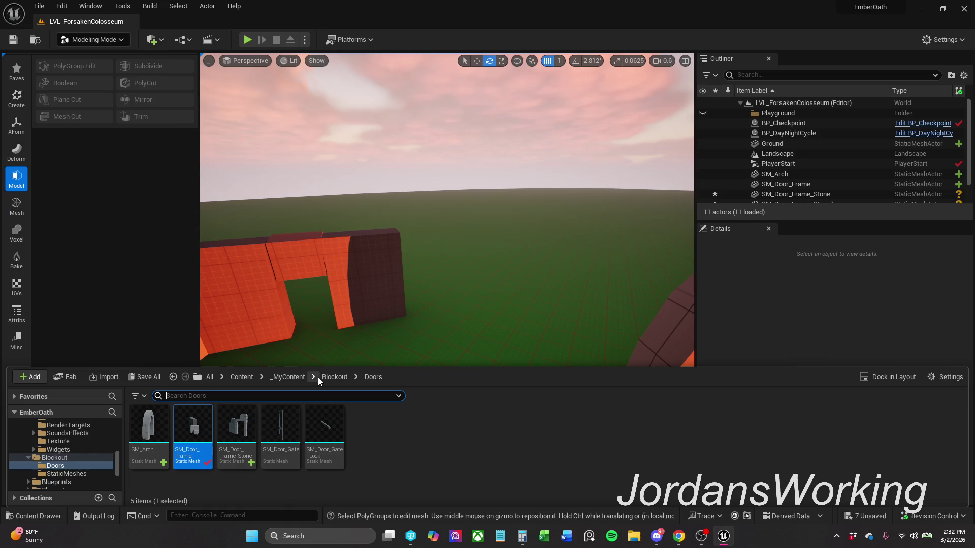
{"action": "left_click_drag", "start_coordinate": [391, 210], "coordinate": [457, 218]}
{"action": "left_click_drag", "start_coordinate": [363, 218], "coordinate": [378, 238]}
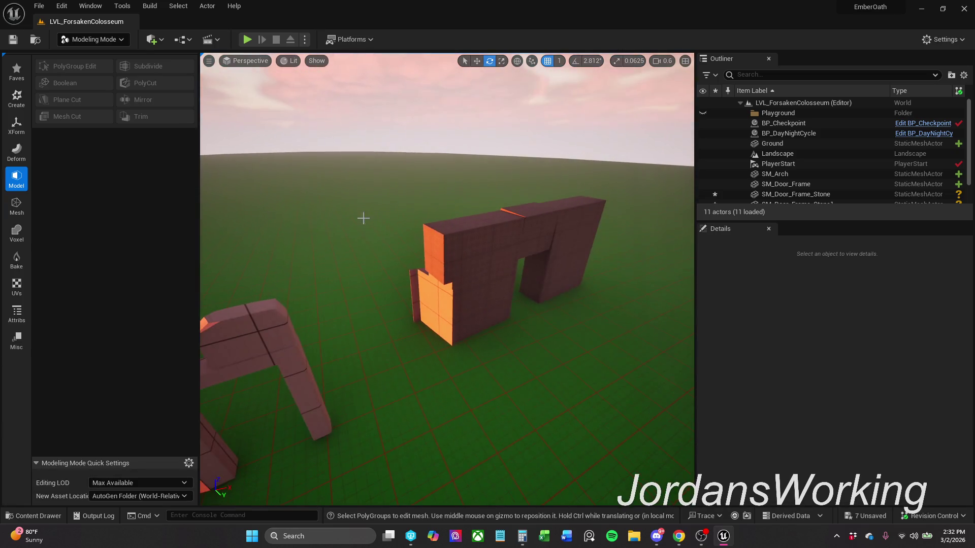
{"action": "left_click", "coordinate": [472, 254]}
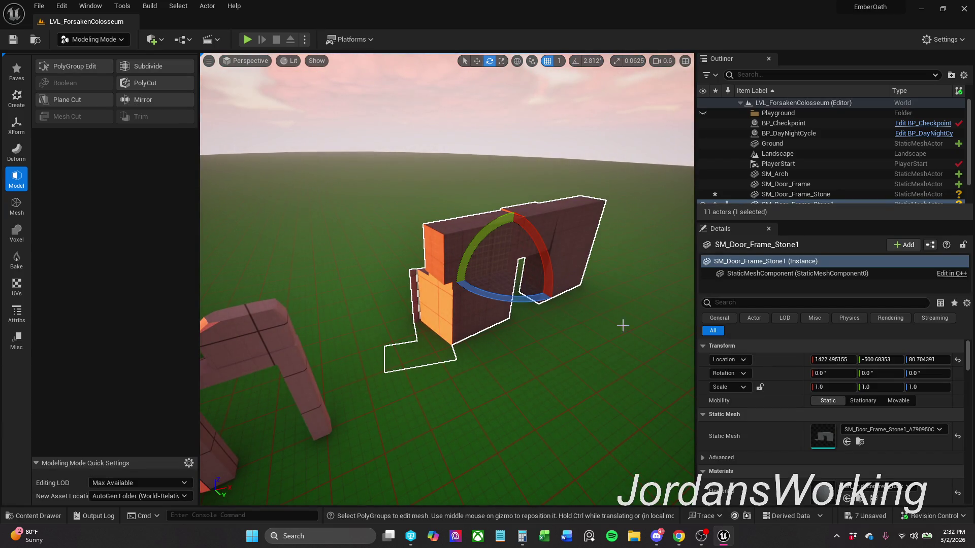
{"action": "scroll", "coordinate": [837, 116], "scroll_direction": "down", "scroll_amount": 2}
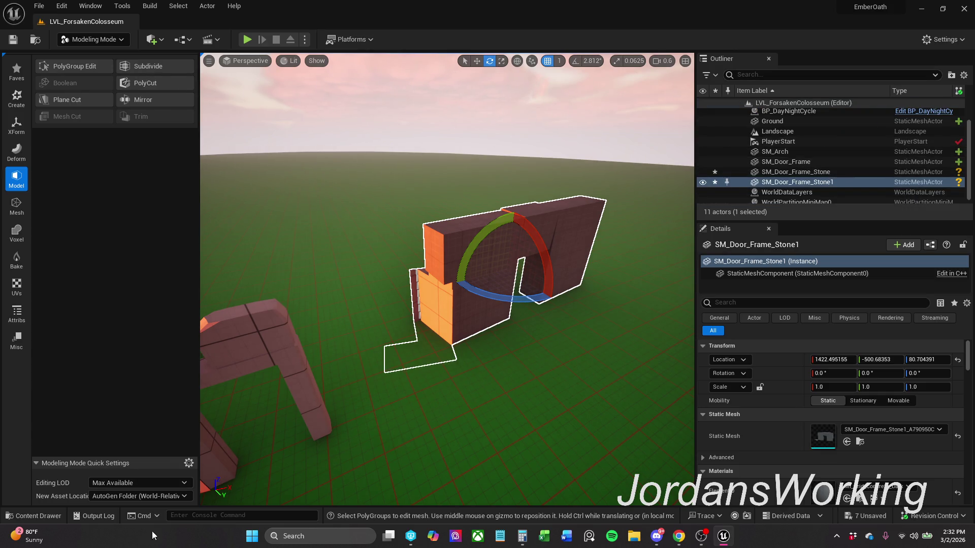
{"action": "key", "text": "ctrl+space"}
{"action": "left_click", "coordinate": [285, 376]}
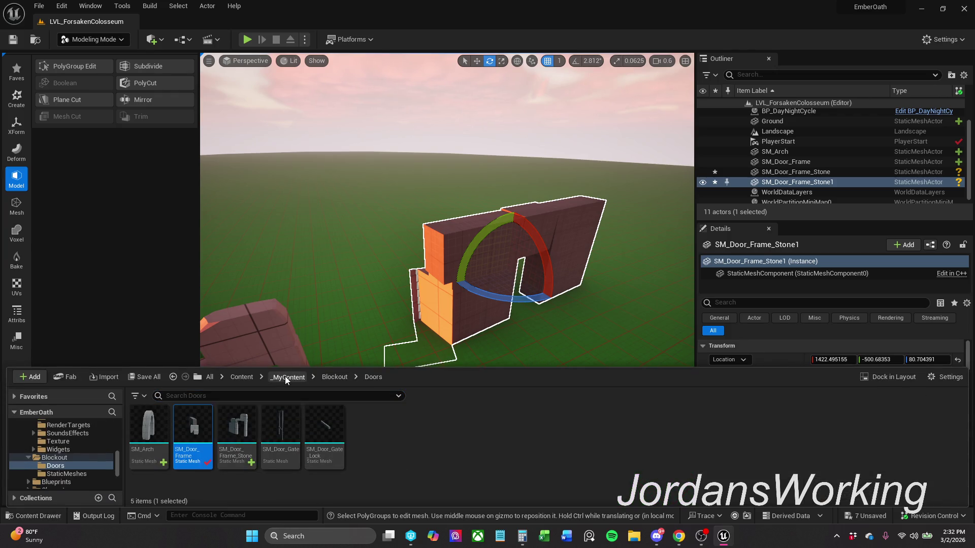
{"action": "left_click", "coordinate": [243, 377]}
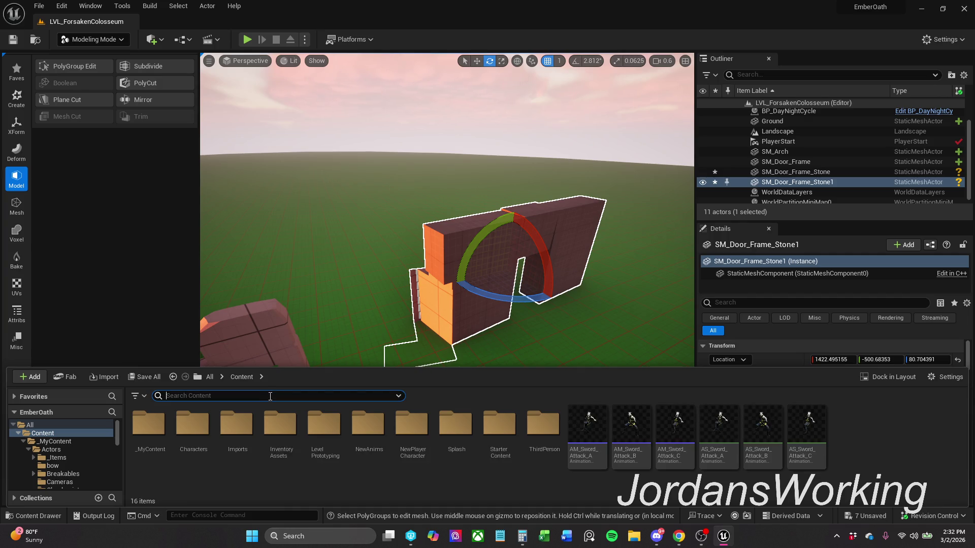
{"action": "type", "text": "SM_"}
{"action": "type", "text": "Door"}
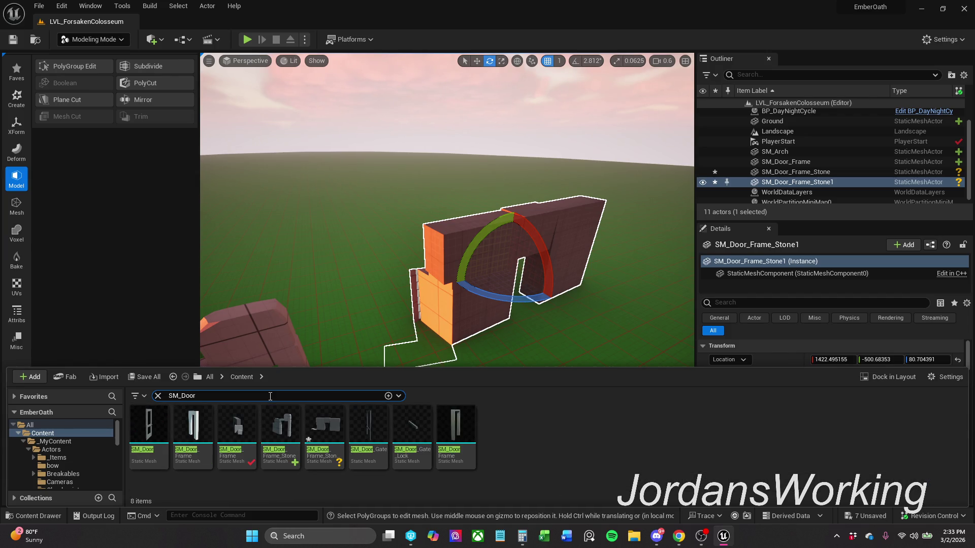
{"action": "mouse_move", "coordinate": [326, 443]}
{"action": "left_mouse_down"}
{"action": "mouse_move", "coordinate": [322, 276]}
{"action": "mouse_move", "coordinate": [338, 253]}
{"action": "left_mouse_up"}
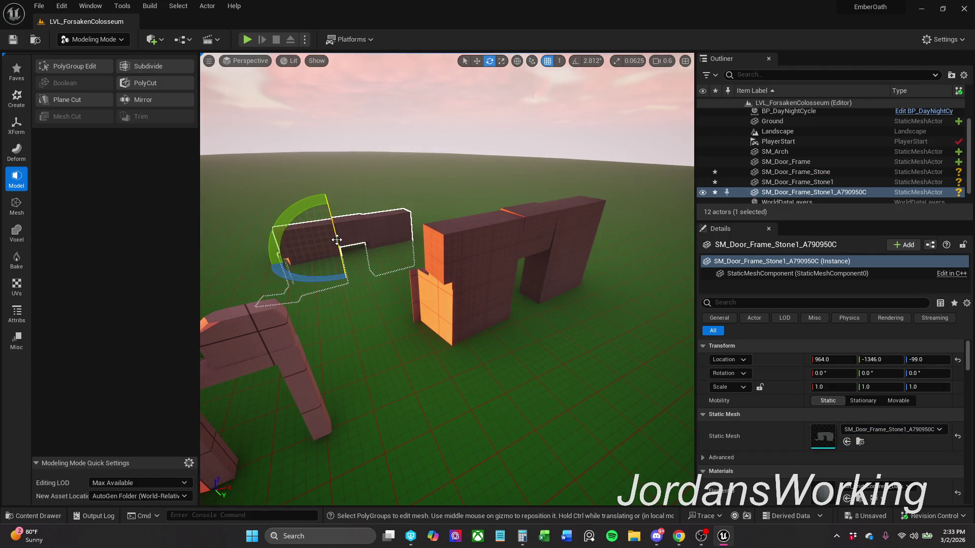
{"action": "key", "text": "r"}
{"action": "key", "text": "w"}
{"action": "mouse_move", "coordinate": [343, 216]}
{"action": "left_mouse_down"}
{"action": "mouse_move", "coordinate": [348, 163]}
{"action": "mouse_move", "coordinate": [348, 171]}
{"action": "left_mouse_up"}
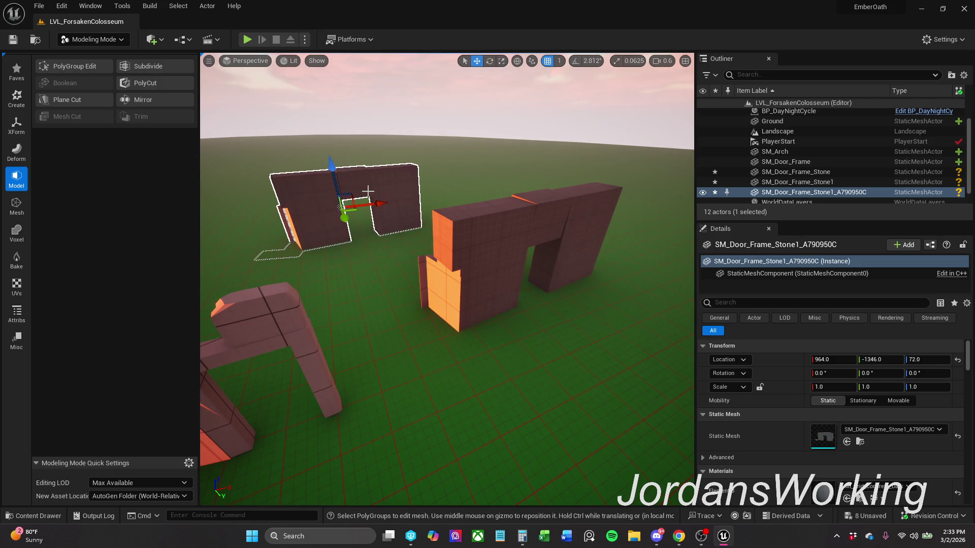
{"action": "left_click_drag", "start_coordinate": [354, 210], "coordinate": [383, 200]}
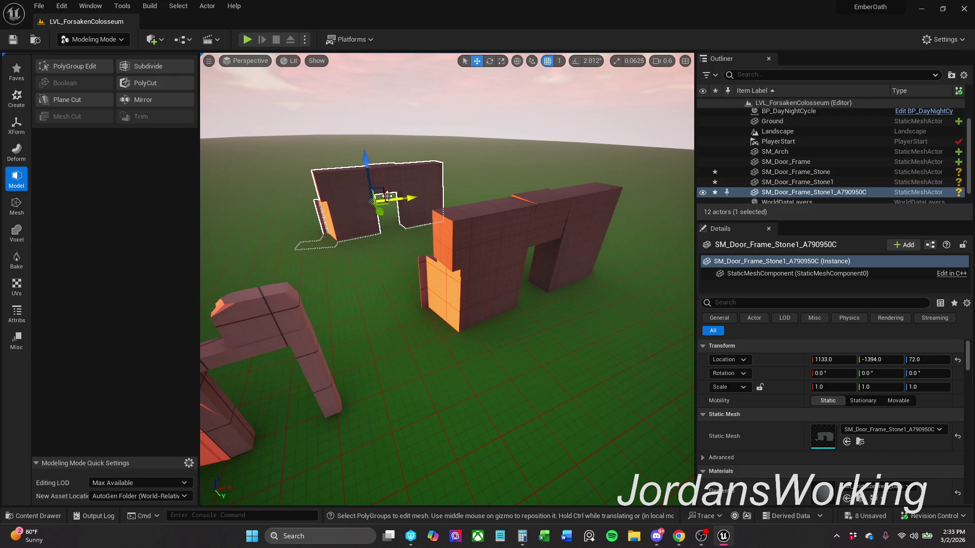
{"action": "key", "text": "Delete"}
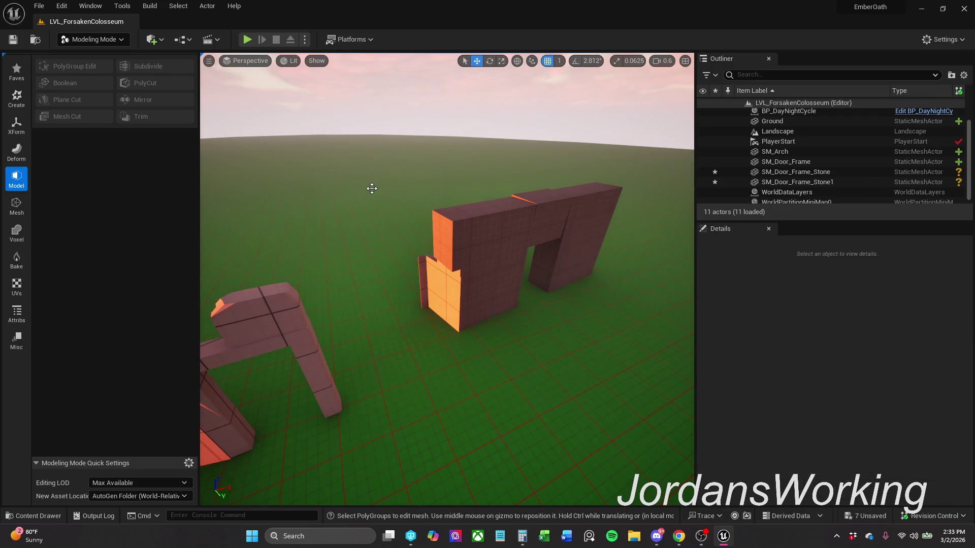
{"action": "left_click", "coordinate": [41, 512]}
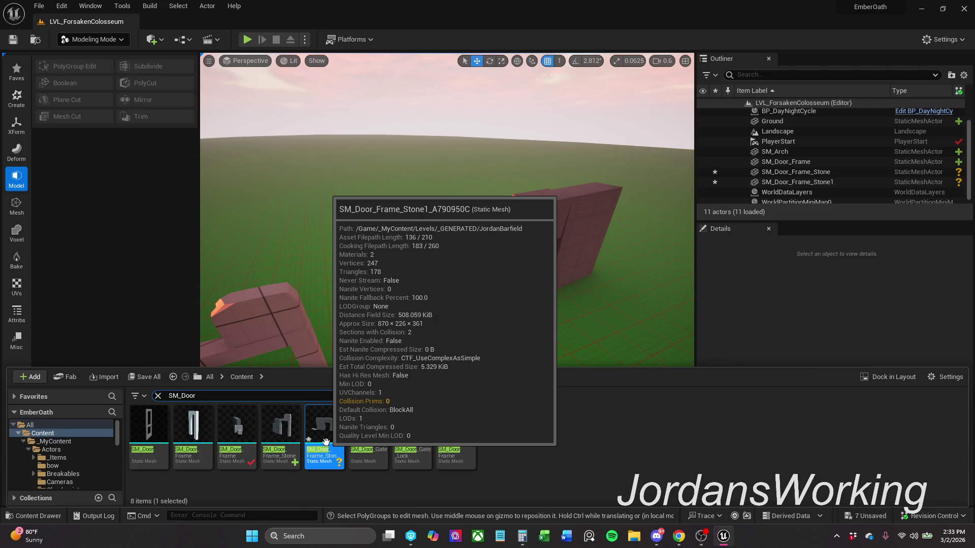
- Clear the search and open _MyContent > Levels > _GENERATED and its generated subfolder
{"action": "left_click", "coordinate": [157, 397]}
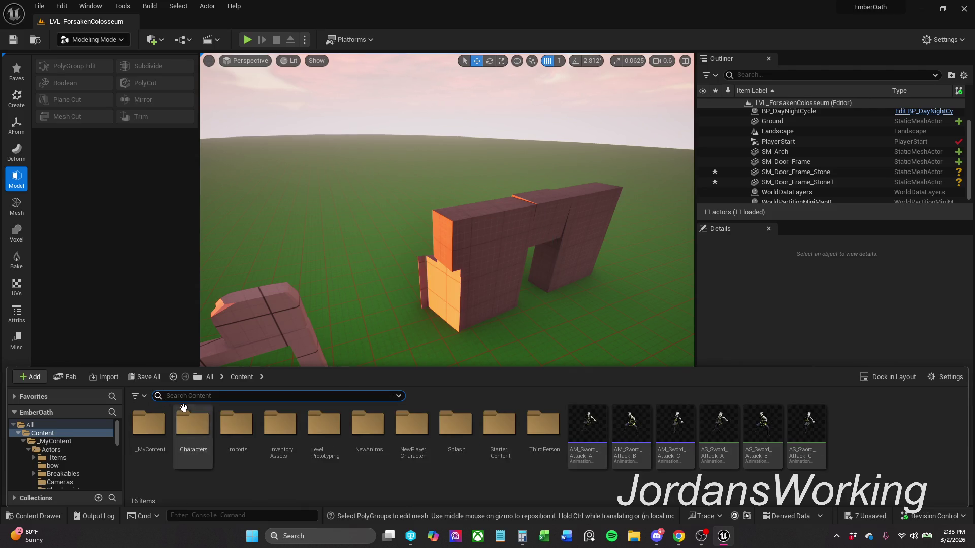
{"action": "double_click", "coordinate": [152, 442]}
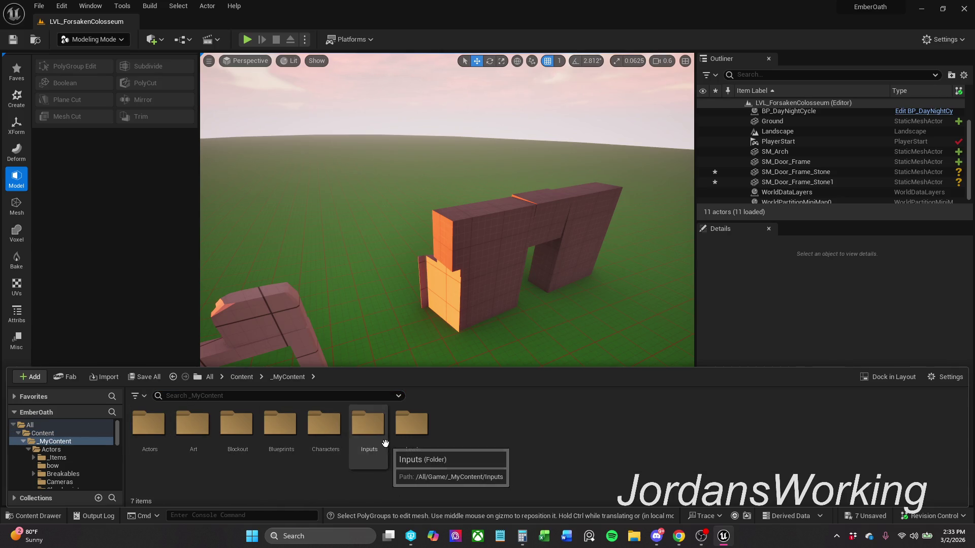
{"action": "double_click", "coordinate": [414, 443]}
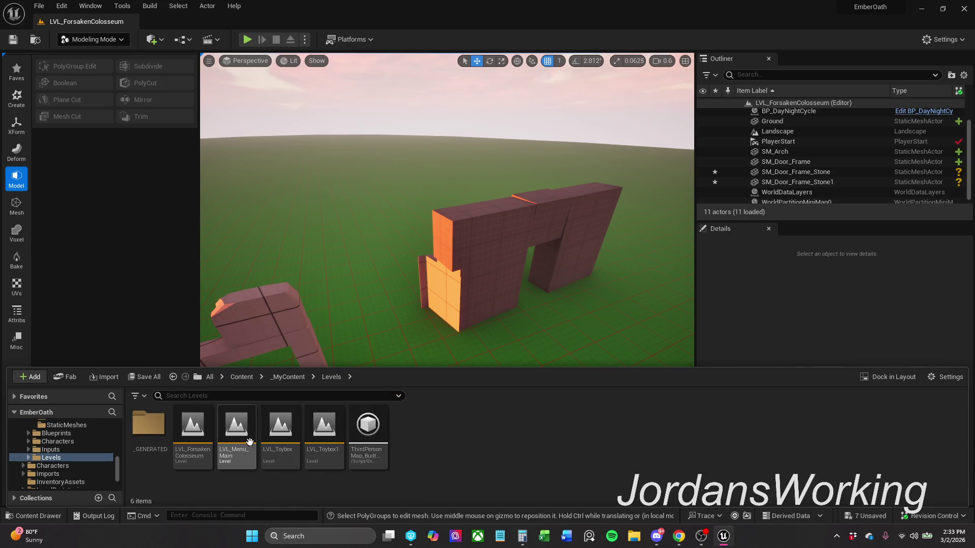
{"action": "double_click", "coordinate": [155, 444]}
{"action": "double_click", "coordinate": [155, 443]}
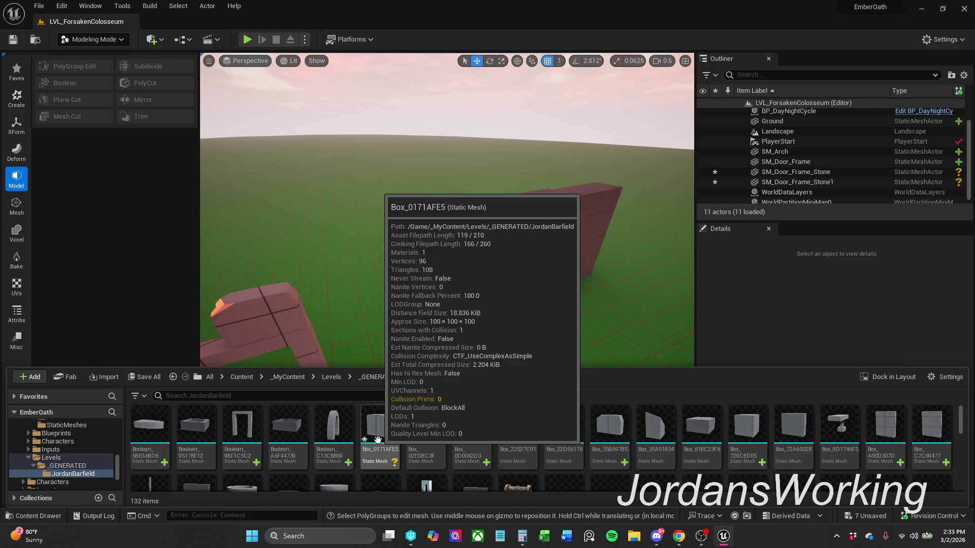
- Scroll through the 132 generated items to locate SM_Door_Frame_Stone1_A790950C
{"action": "scroll", "coordinate": [400, 439], "scroll_direction": "down", "scroll_amount": 1}
{"action": "scroll", "coordinate": [399, 440], "scroll_direction": "down", "scroll_amount": 3}
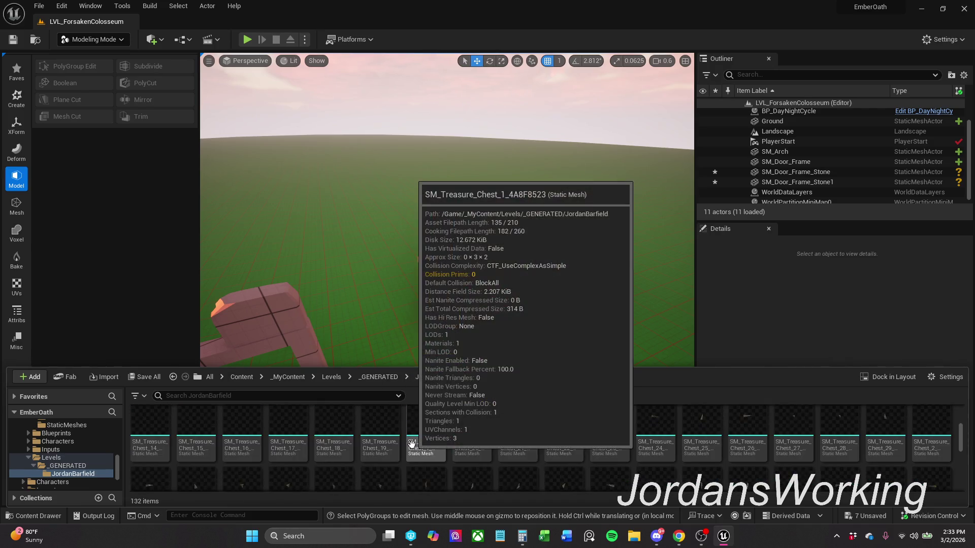
{"action": "scroll", "coordinate": [412, 444], "scroll_direction": "down", "scroll_amount": 4}
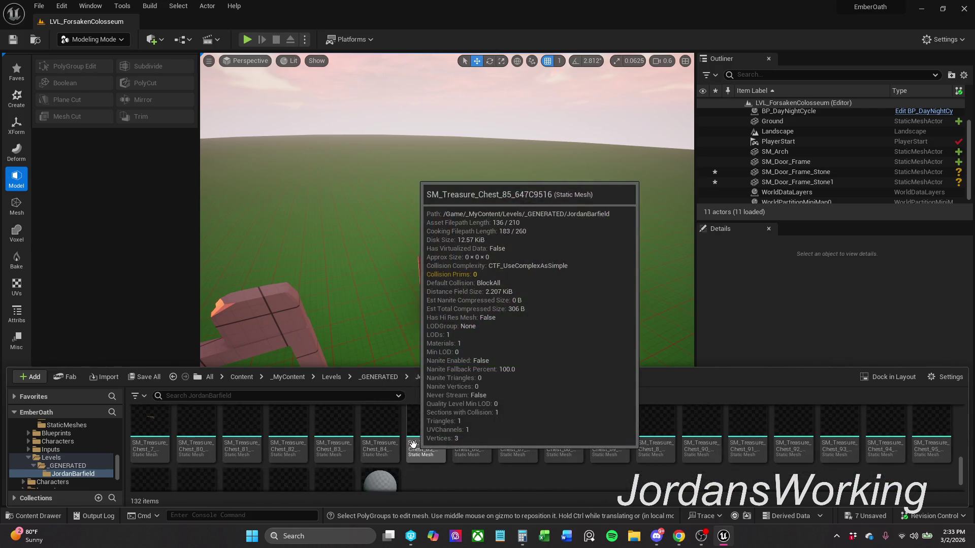
{"action": "scroll", "coordinate": [413, 446], "scroll_direction": "up", "scroll_amount": 7}
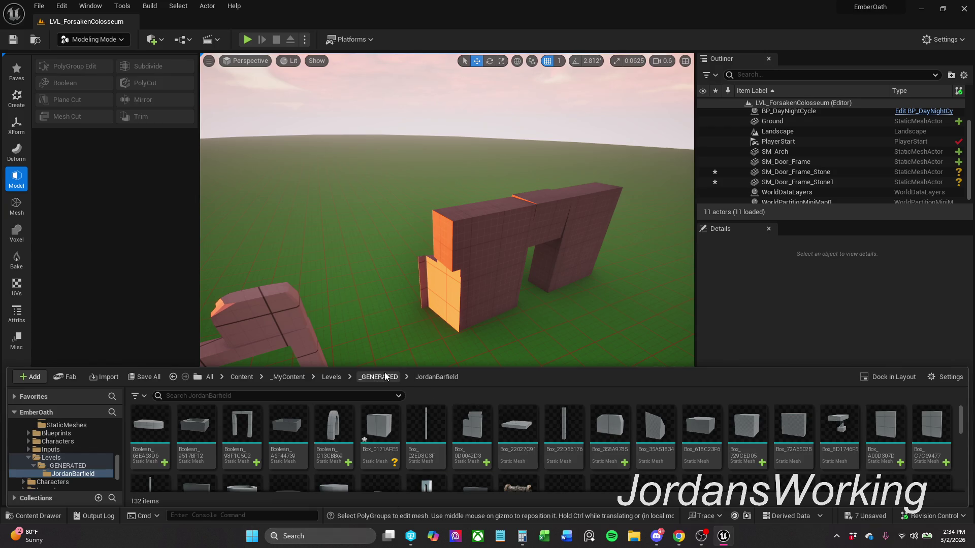
{"action": "mouse_move", "coordinate": [383, 433]}
{"action": "scroll", "coordinate": [491, 406], "scroll_direction": "down", "scroll_amount": 1}
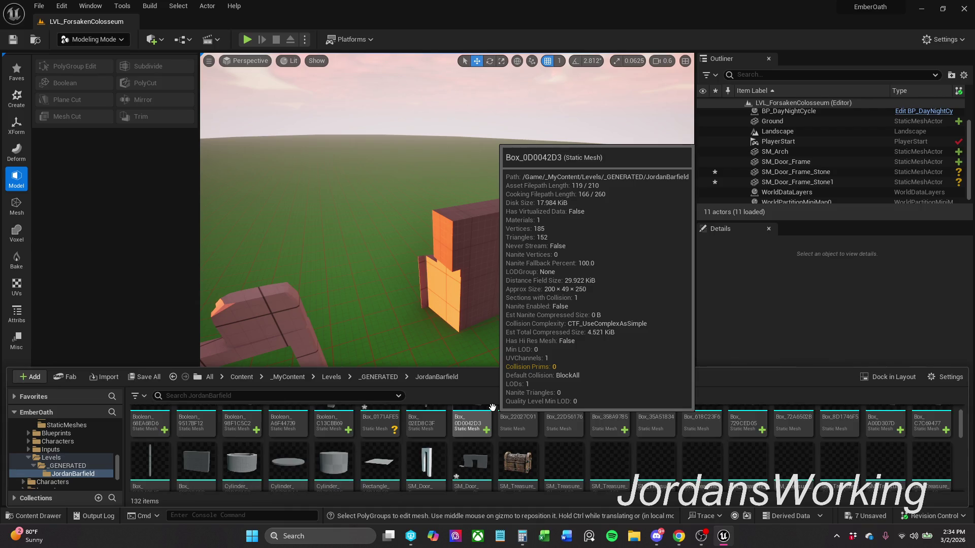
{"action": "scroll", "coordinate": [492, 408], "scroll_direction": "down", "scroll_amount": 1}
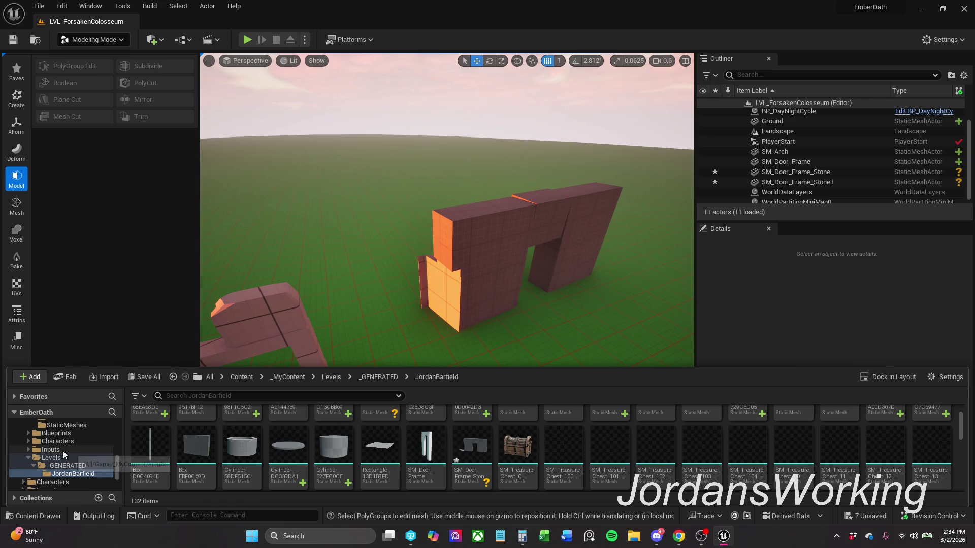
{"action": "scroll", "coordinate": [62, 450], "scroll_direction": "up", "scroll_amount": 2}
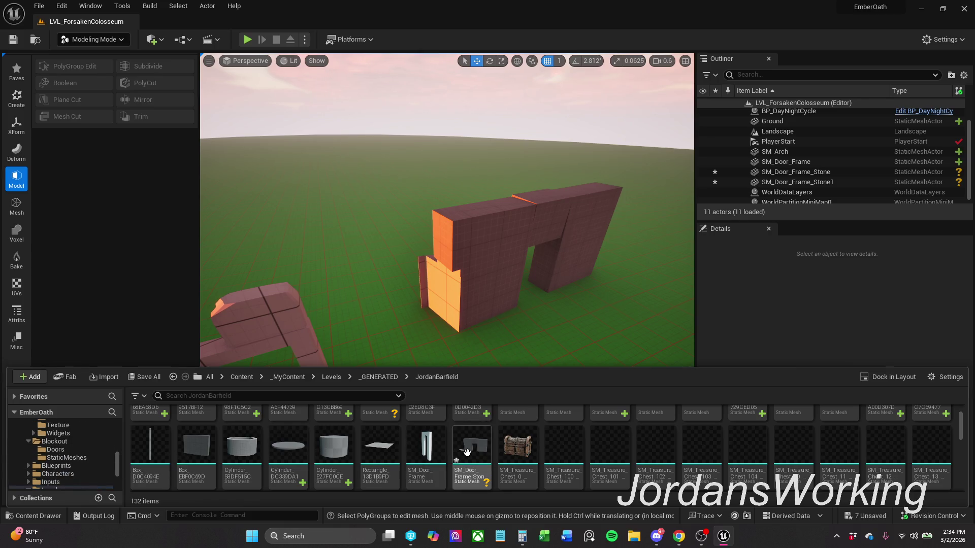
- Move the generated stone door-frame mesh into the Blockout Doors folder
{"action": "left_click", "coordinate": [477, 457]}
{"action": "mouse_move", "coordinate": [477, 456]}
{"action": "left_mouse_down"}
{"action": "mouse_move", "coordinate": [356, 478]}
{"action": "mouse_move", "coordinate": [51, 488]}
{"action": "mouse_move", "coordinate": [67, 450]}
{"action": "left_mouse_up"}
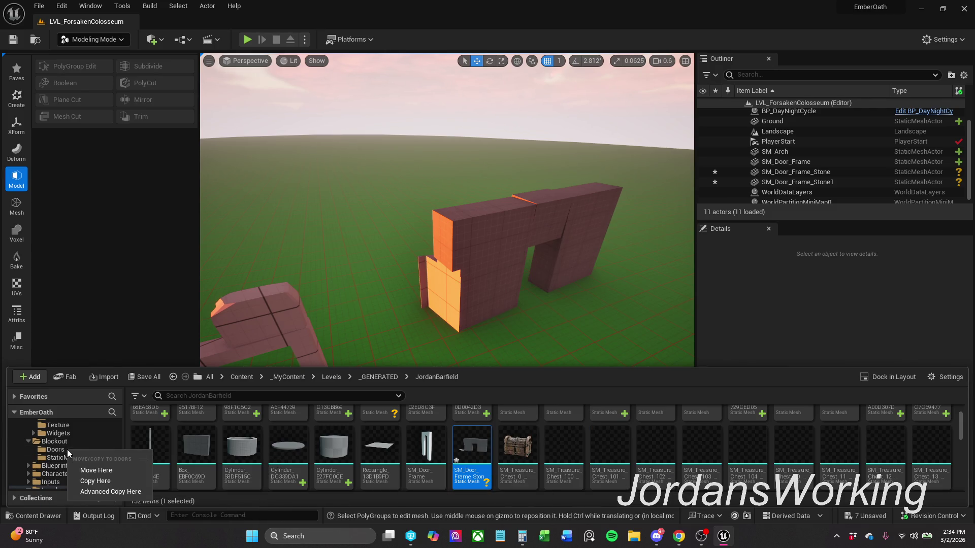
{"action": "left_click", "coordinate": [105, 471]}
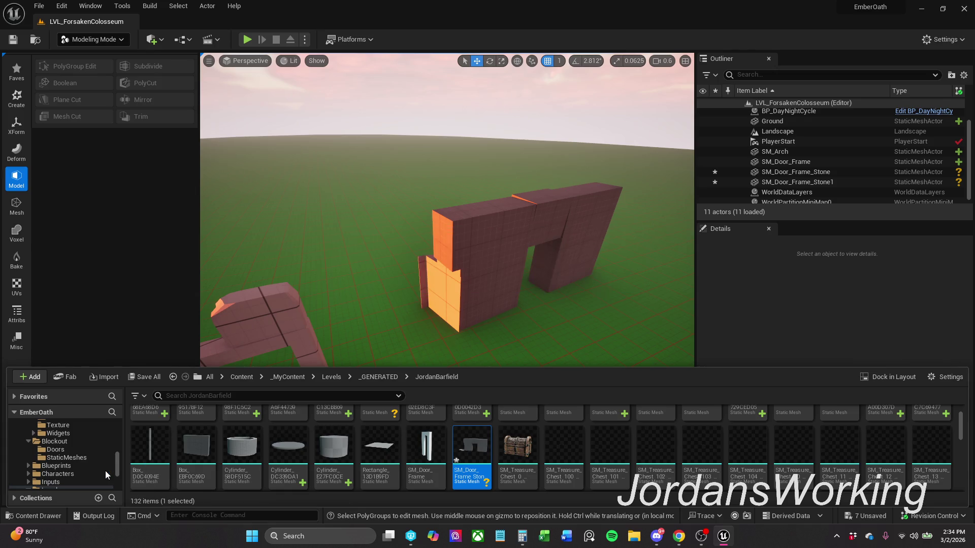
{"action": "left_click", "coordinate": [74, 449]}
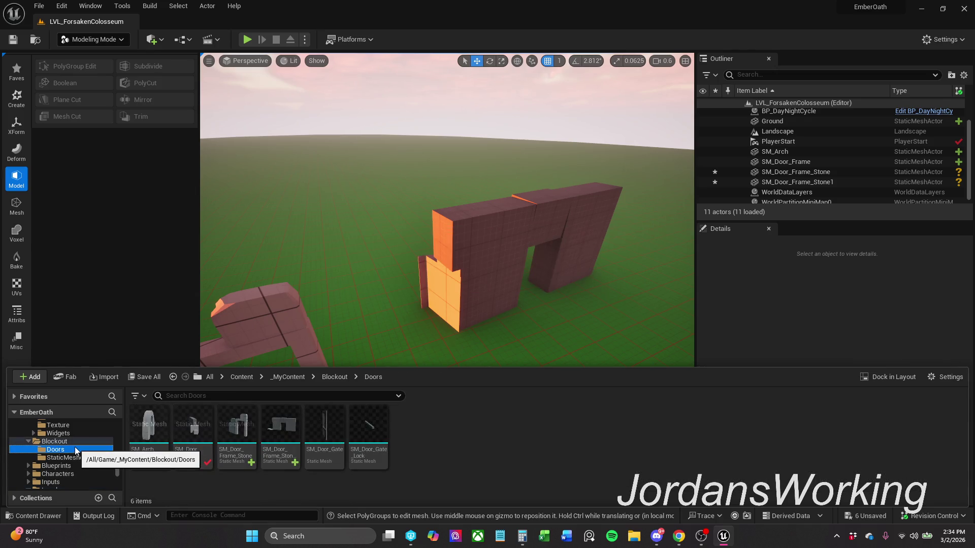
- Save all modified content and drag the stone door frame into the level
{"action": "left_click", "coordinate": [148, 379]}
{"action": "left_click", "coordinate": [556, 382]}
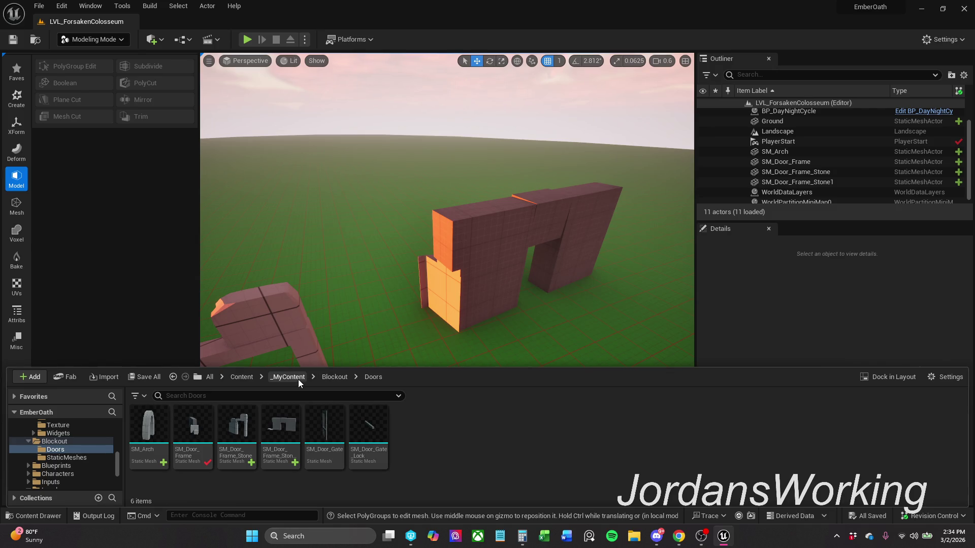
{"action": "mouse_move", "coordinate": [278, 448]}
{"action": "left_mouse_down"}
{"action": "mouse_move", "coordinate": [361, 242]}
{"action": "mouse_move", "coordinate": [363, 262]}
{"action": "mouse_move", "coordinate": [361, 165]}
{"action": "left_mouse_up"}
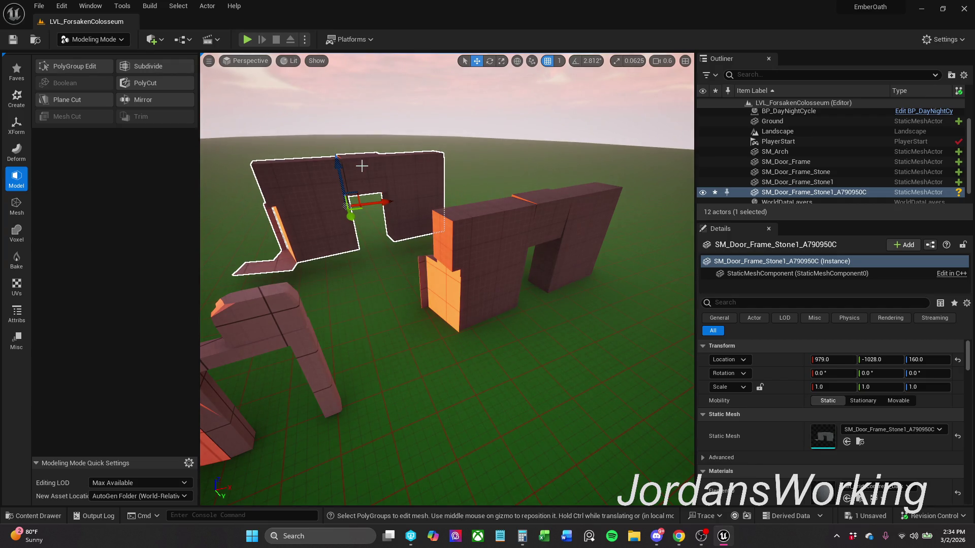
- Snap the new wall to the ground, then raise the right-hand wall and snap it down too
{"action": "key", "text": "End"}
{"action": "left_click_drag", "start_coordinate": [387, 165], "coordinate": [387, 169]}
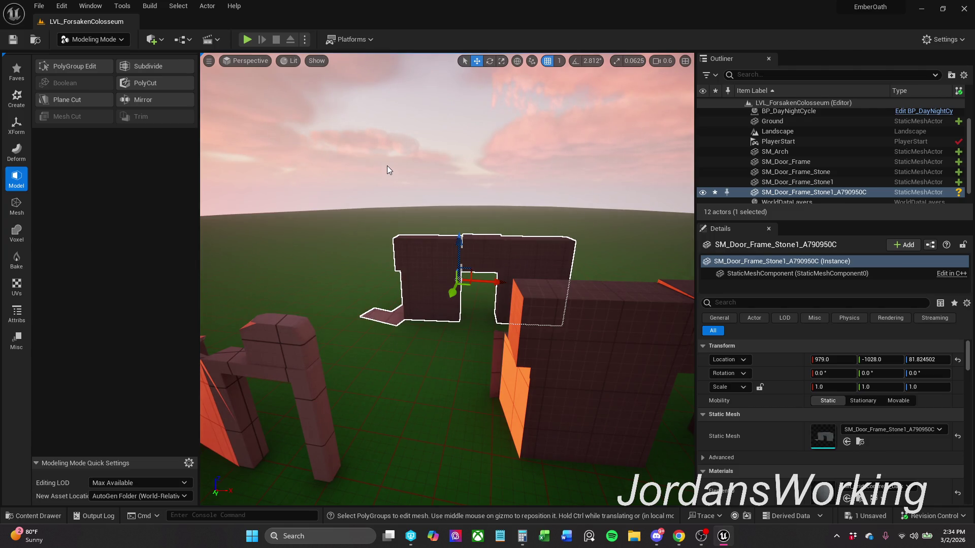
{"action": "left_click", "coordinate": [598, 355]}
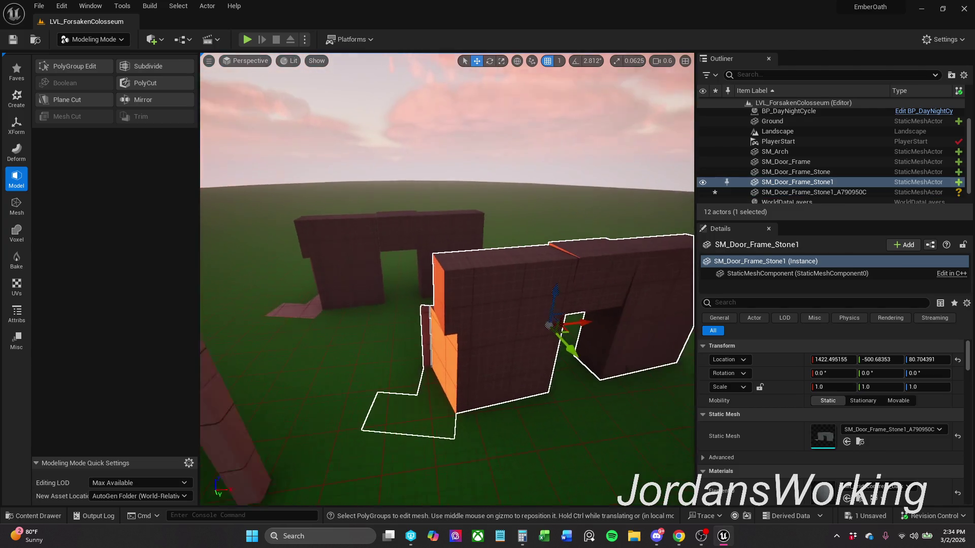
{"action": "left_click_drag", "start_coordinate": [547, 307], "coordinate": [553, 276]}
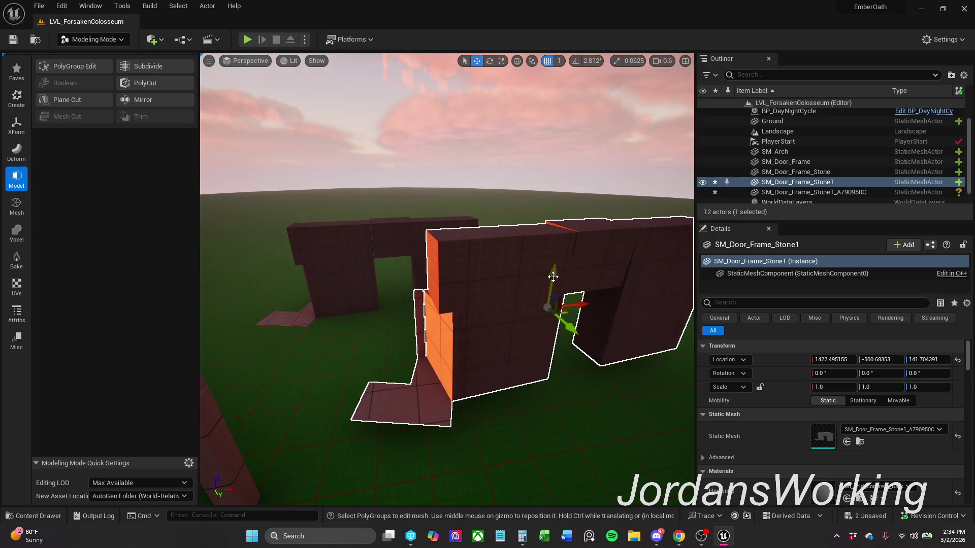
{"action": "key", "text": "End"}
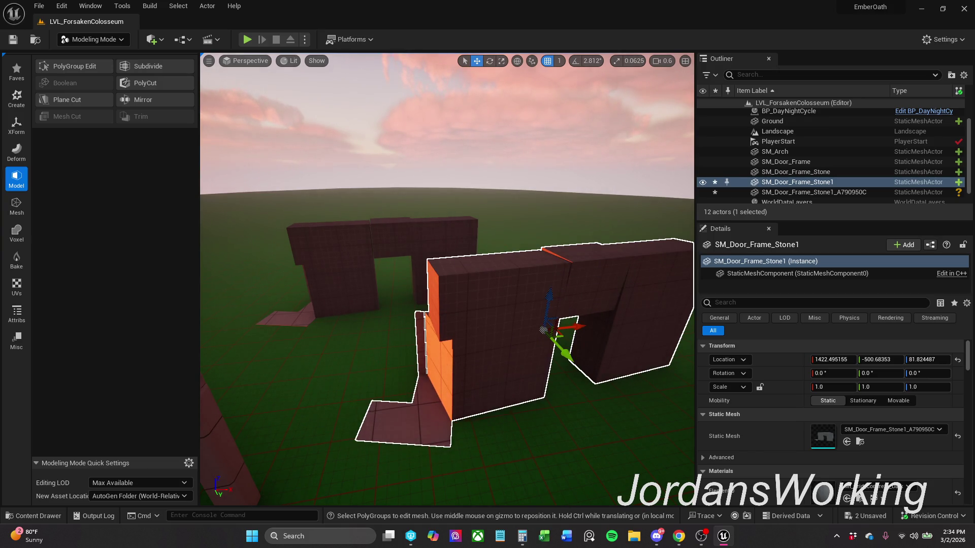
- Select the left-hand stone wall, view the door frames, and start play-testing
{"action": "left_click", "coordinate": [449, 240]}
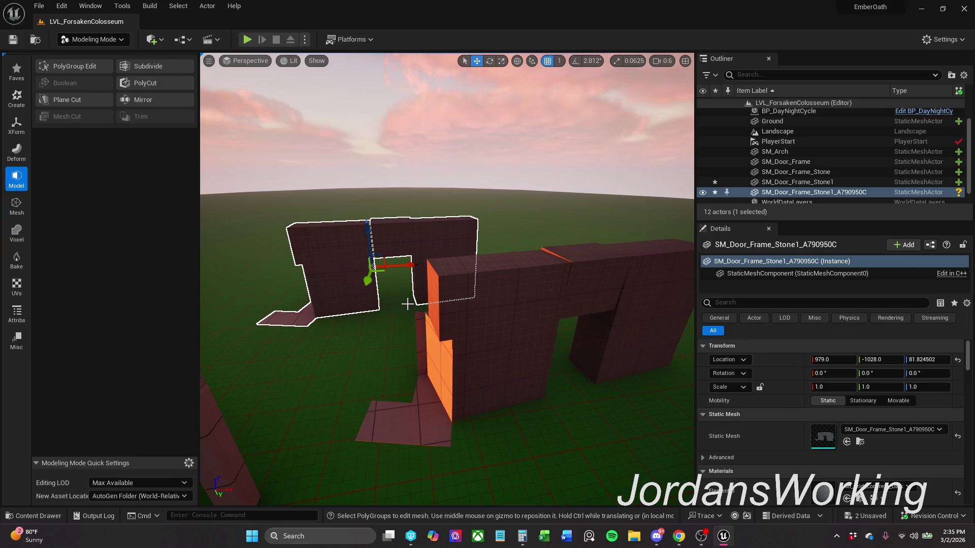
{"action": "left_click_drag", "start_coordinate": [404, 301], "coordinate": [398, 297]}
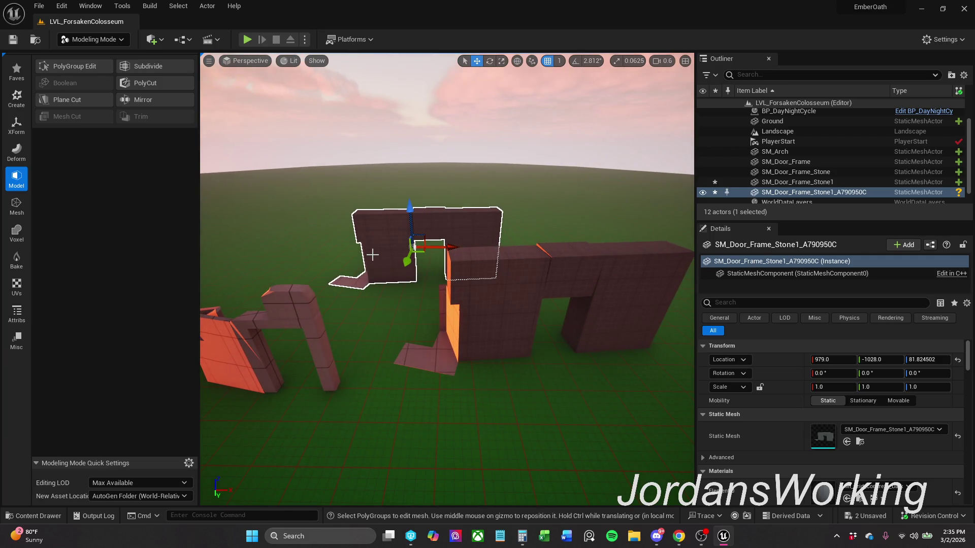
{"action": "left_click", "coordinate": [250, 38]}
- Run the character through the arches and along the walls, then stop the play-test with Esc
{"action": "key", "text": "w"}
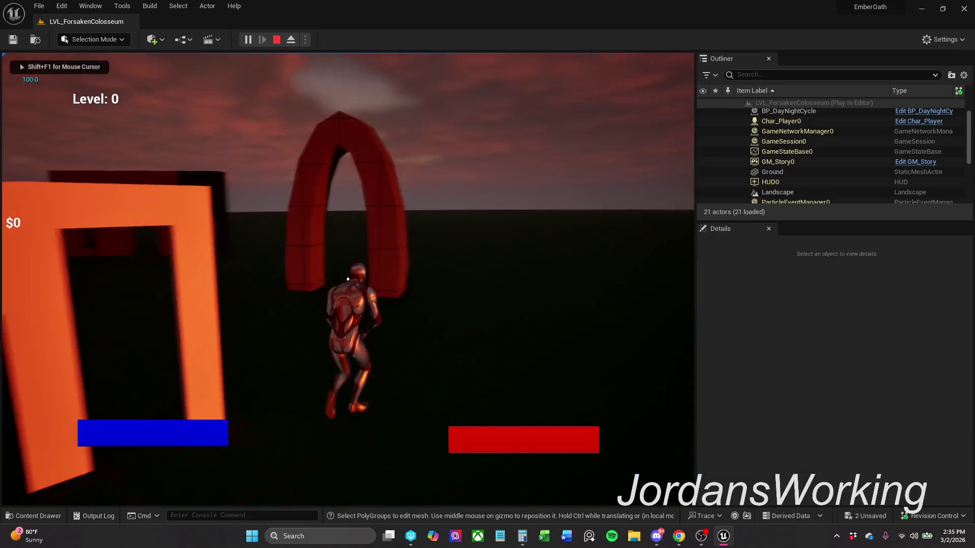
{"action": "key", "text": "w"}
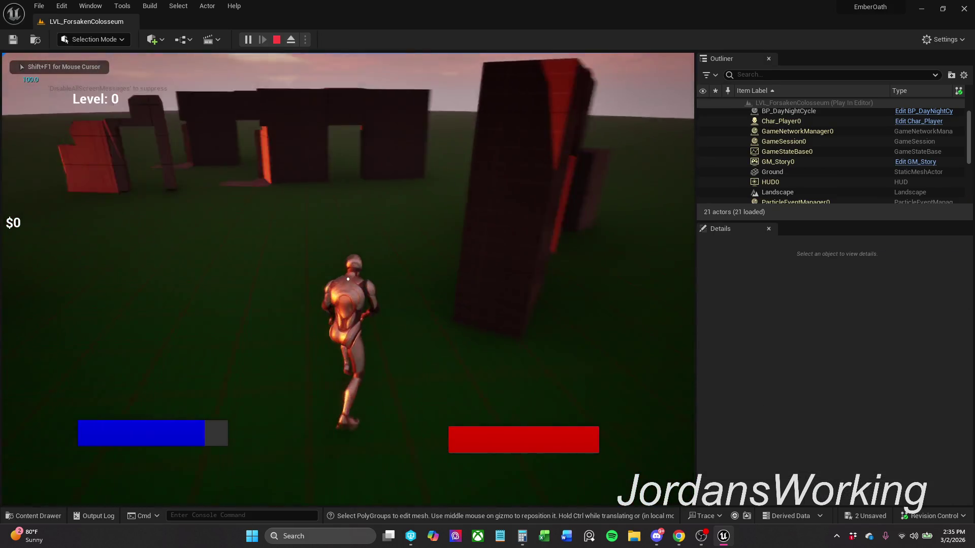
{"action": "key", "text": "w"}
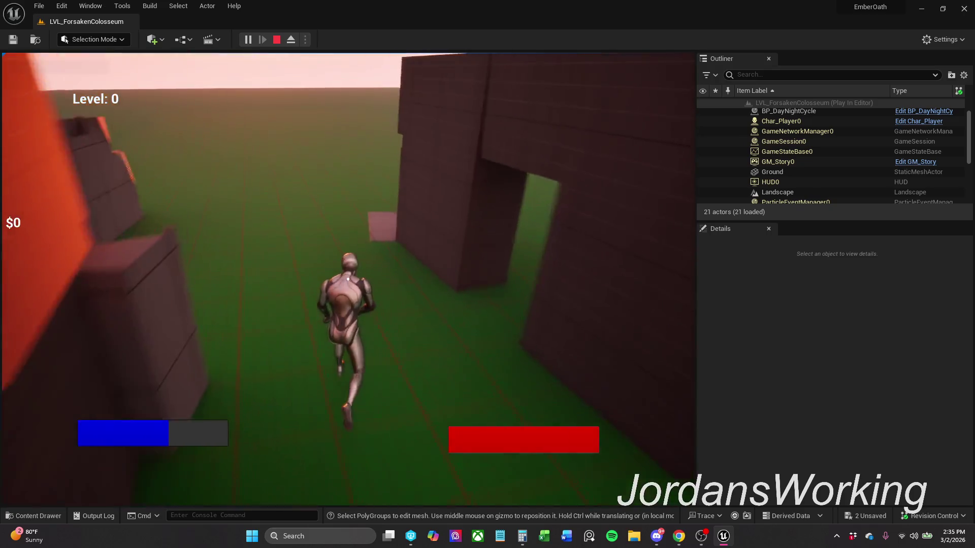
{"action": "key", "text": "w"}
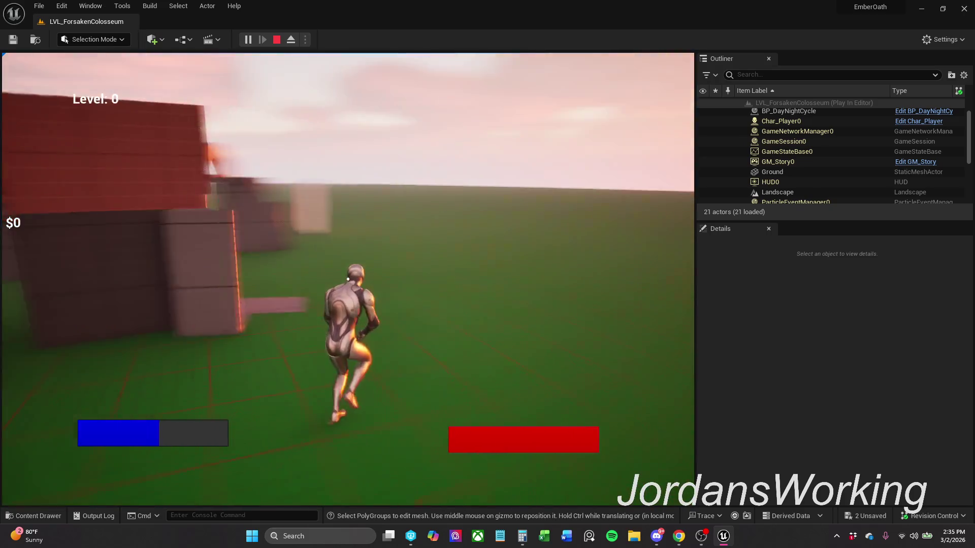
{"action": "key", "text": "w"}
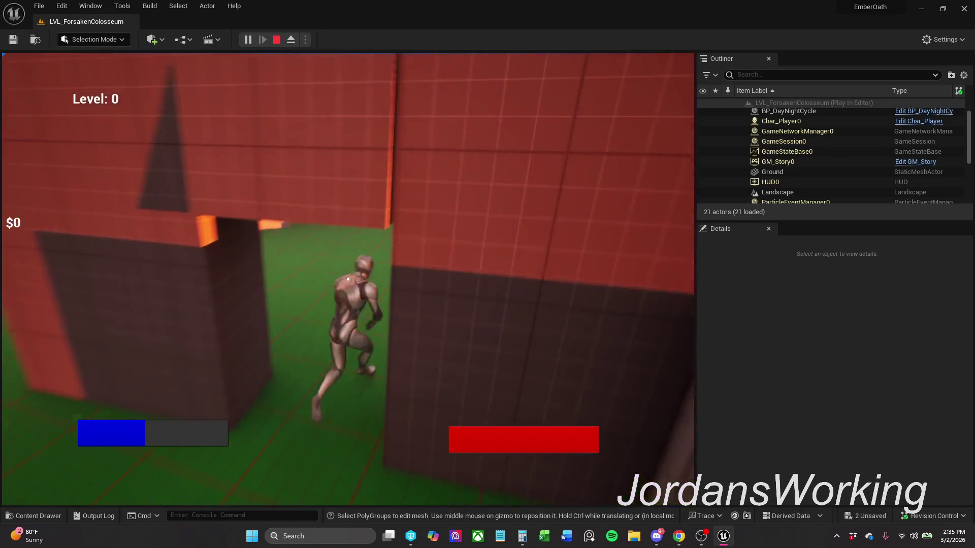
{"action": "key", "text": "w"}
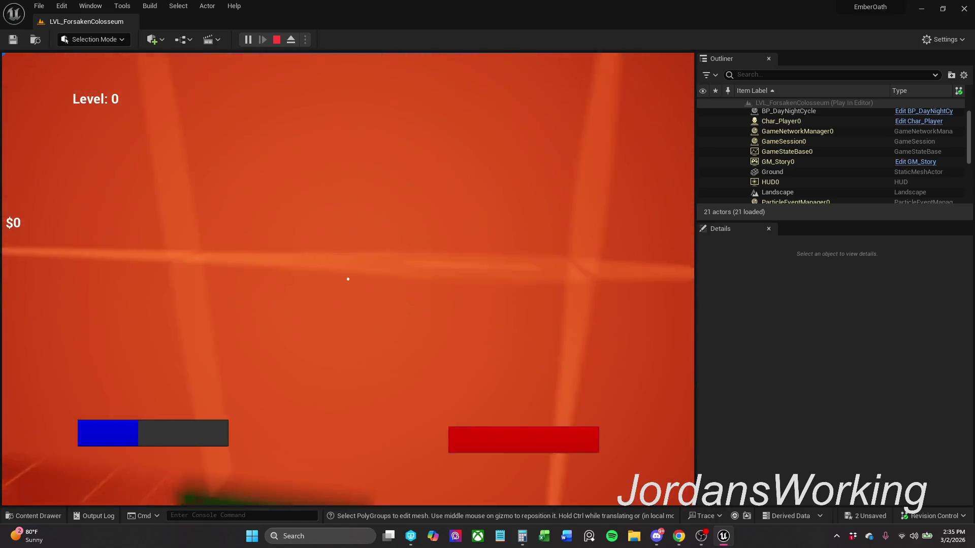
{"action": "key", "text": "w"}
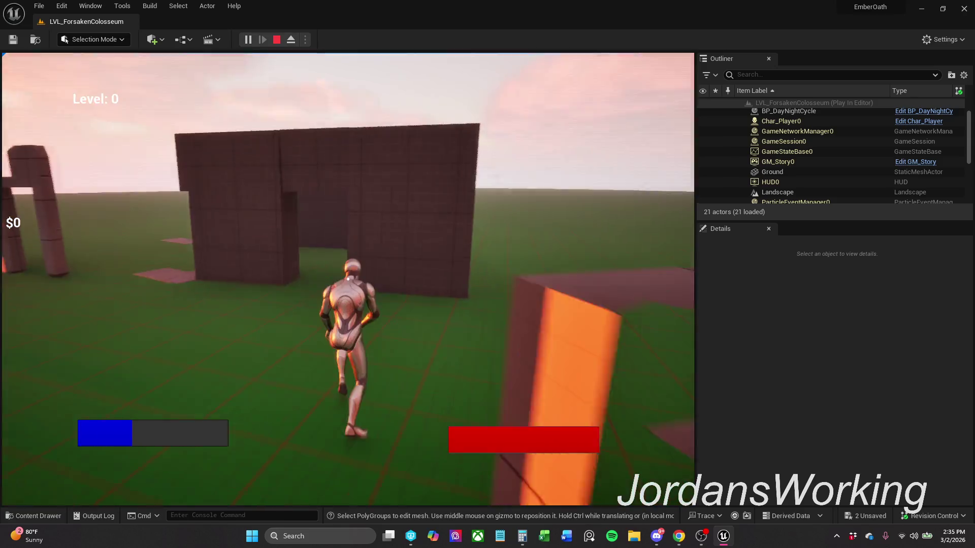
{"action": "key", "text": "w"}
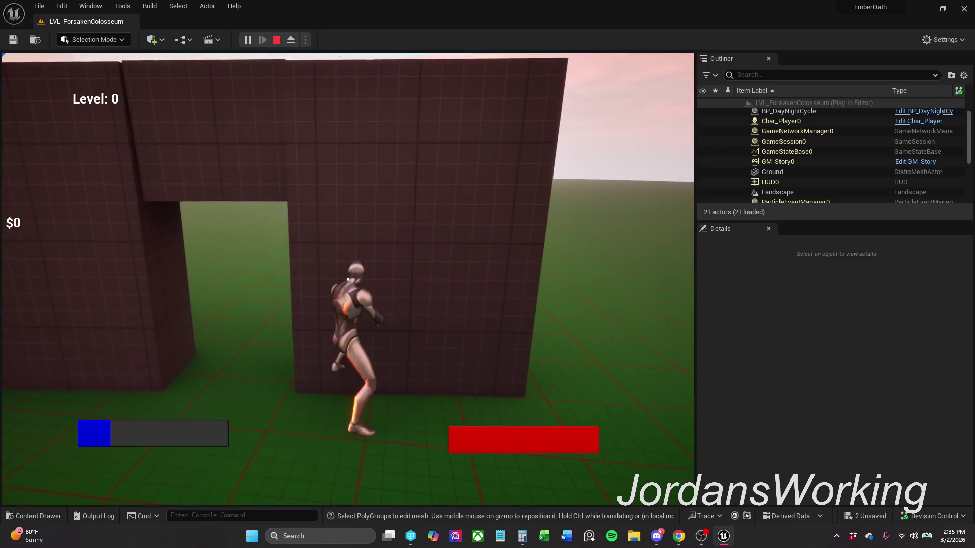
{"action": "key", "text": "Escape"}
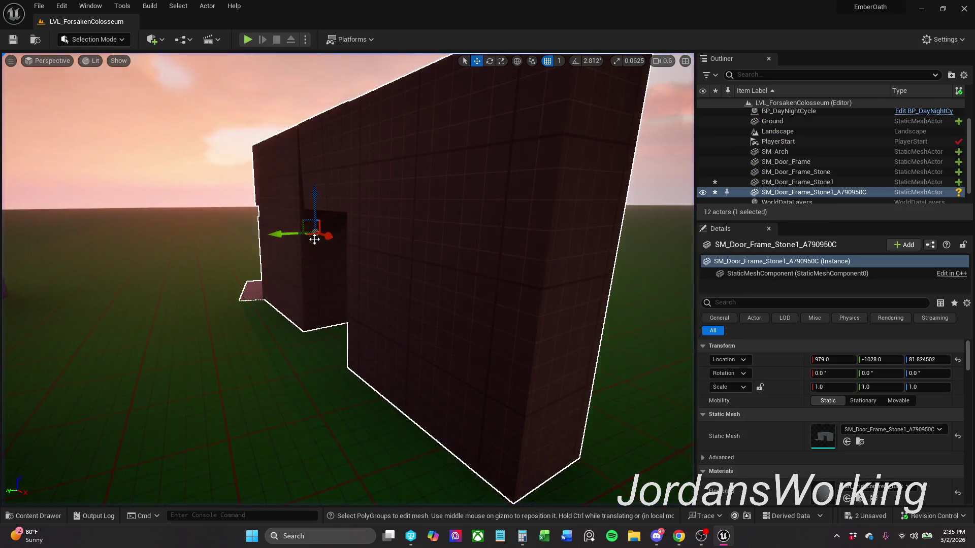
{"action": "key", "text": "s"}
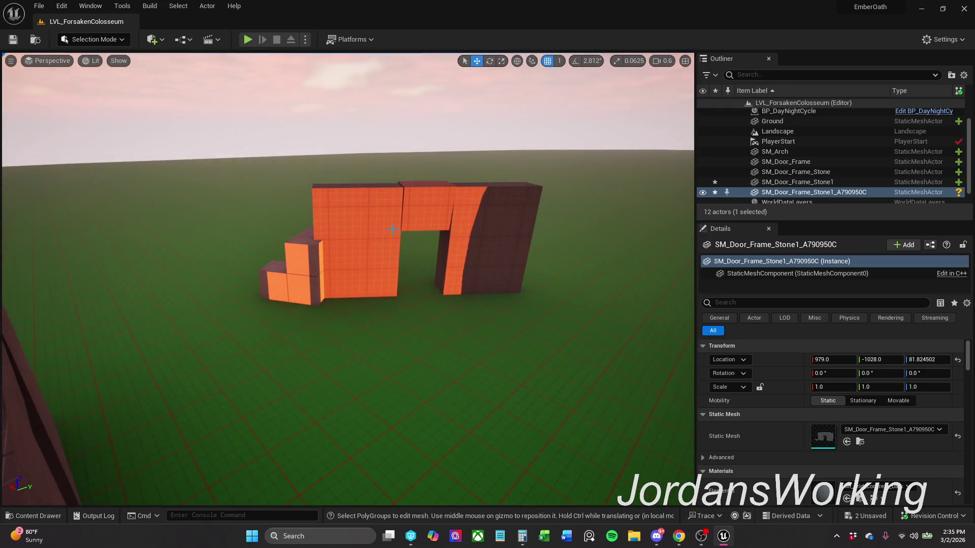
- Inspect the SM_Door_Frame and SM_Door_Frame_Stone1 walls and browse the Doors assets
{"action": "key", "text": "w"}
{"action": "key", "text": "f"}
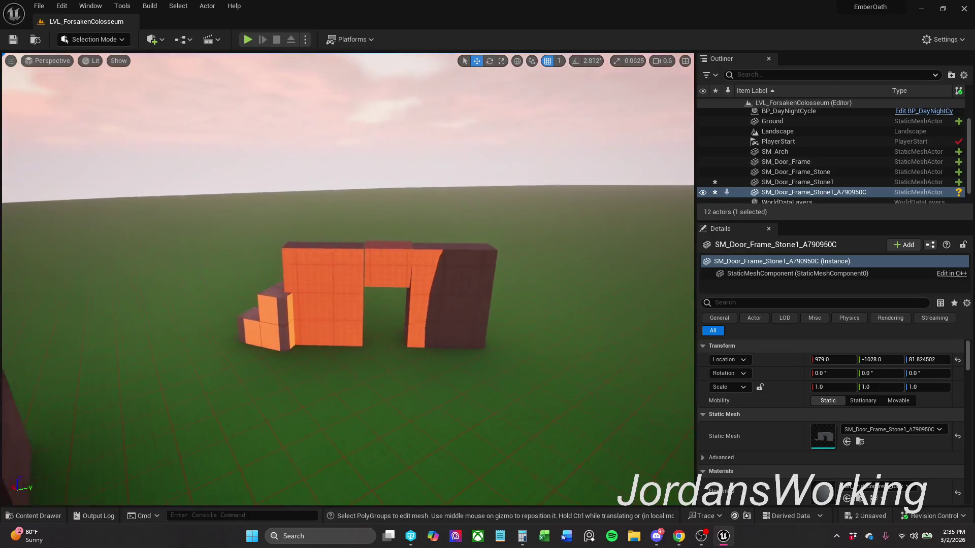
{"action": "left_click", "coordinate": [419, 257]}
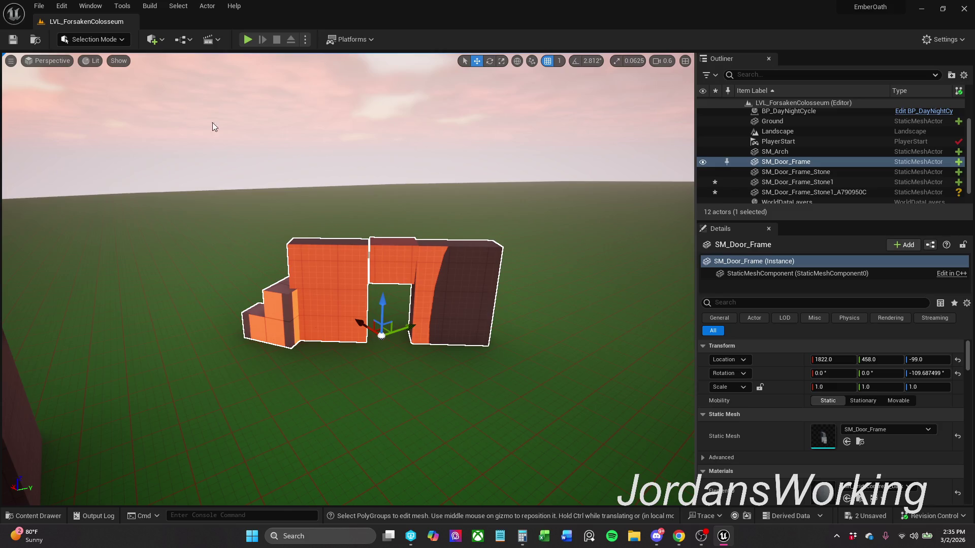
{"action": "mouse_move", "coordinate": [598, 188]}
{"action": "left_mouse_down"}
{"action": "mouse_move", "coordinate": [574, 198]}
{"action": "mouse_move", "coordinate": [598, 189]}
{"action": "left_mouse_up"}
{"action": "left_click", "coordinate": [329, 354]}
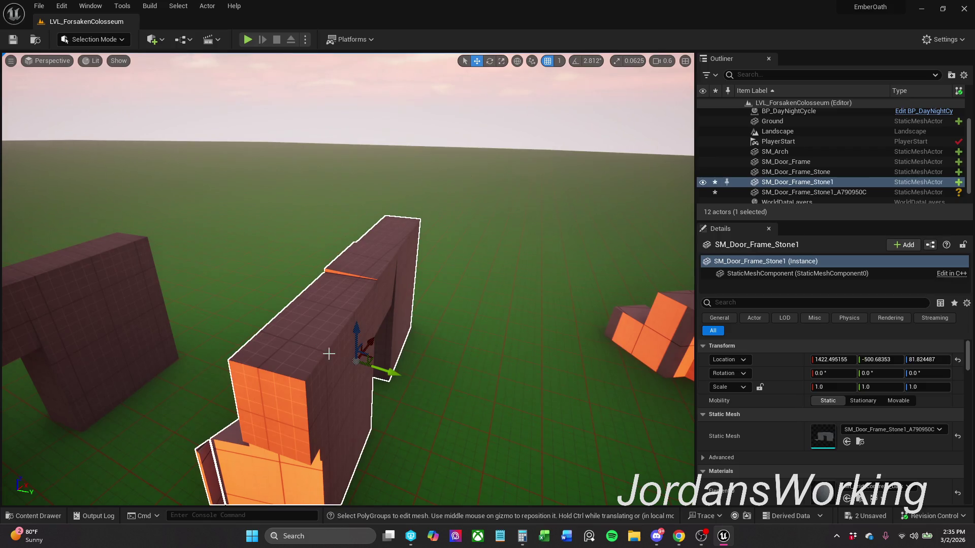
{"action": "left_click_drag", "start_coordinate": [589, 252], "coordinate": [589, 324]}
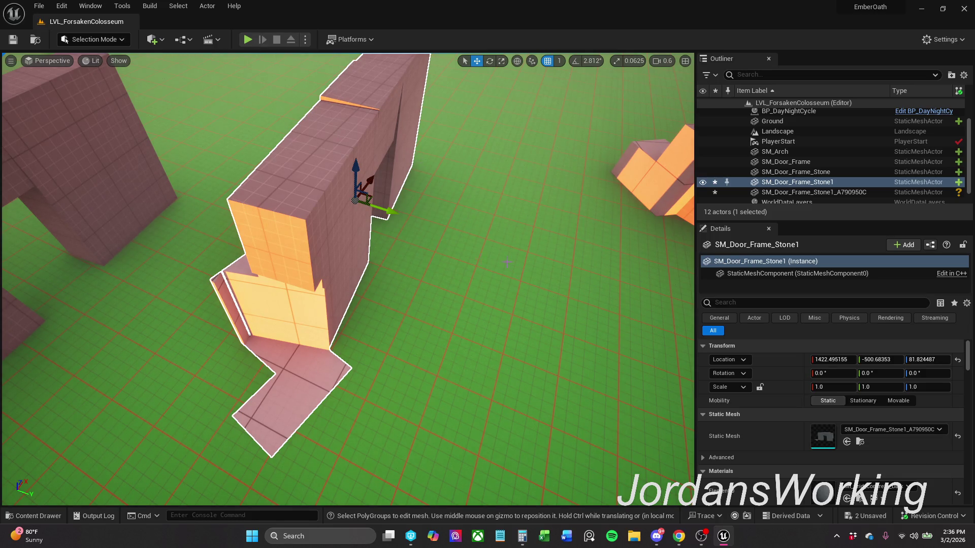
{"action": "left_click", "coordinate": [51, 517]}
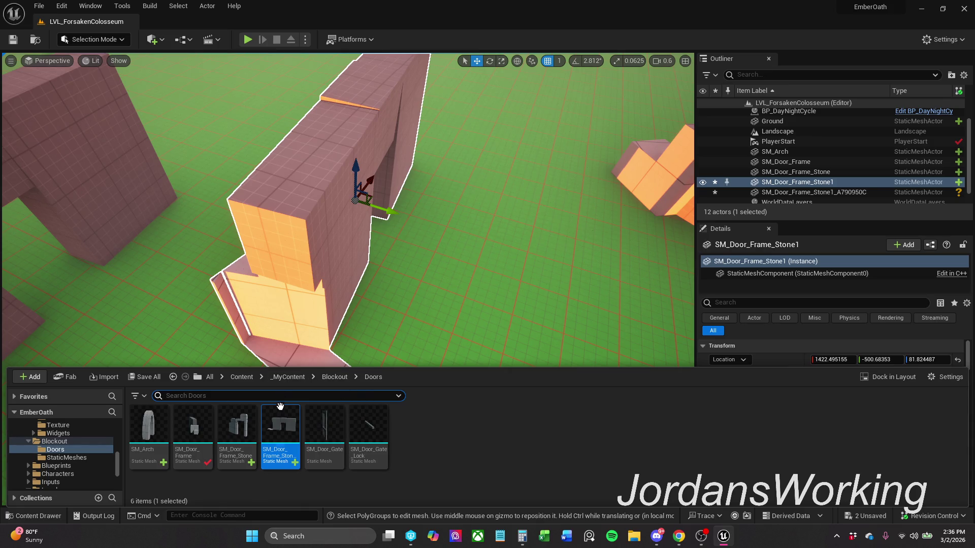
{"action": "mouse_move", "coordinate": [406, 279]}
{"action": "left_mouse_down"}
{"action": "mouse_move", "coordinate": [406, 229]}
{"action": "mouse_move", "coordinate": [432, 279]}
{"action": "mouse_move", "coordinate": [457, 279]}
{"action": "left_mouse_up"}
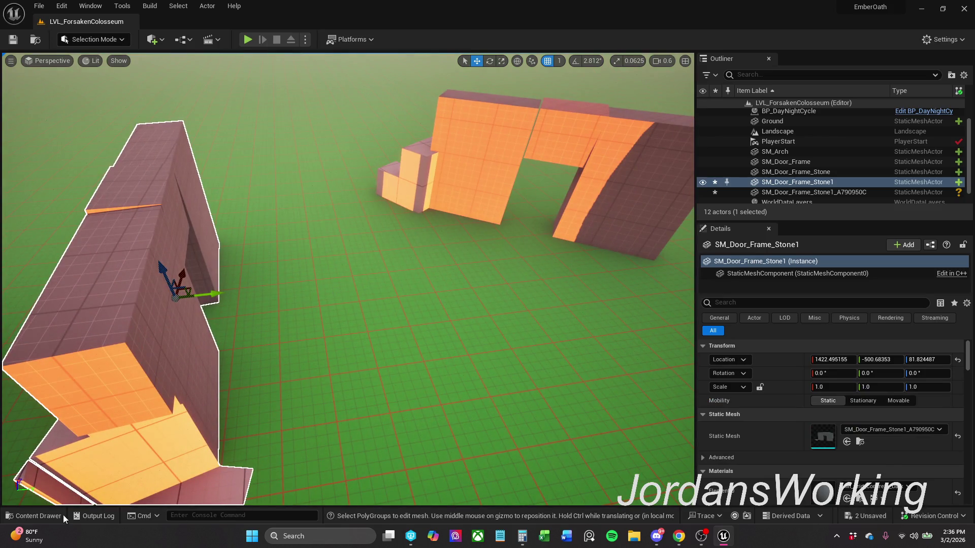
{"action": "left_click", "coordinate": [63, 515]}
{"action": "mouse_move", "coordinate": [291, 413]}
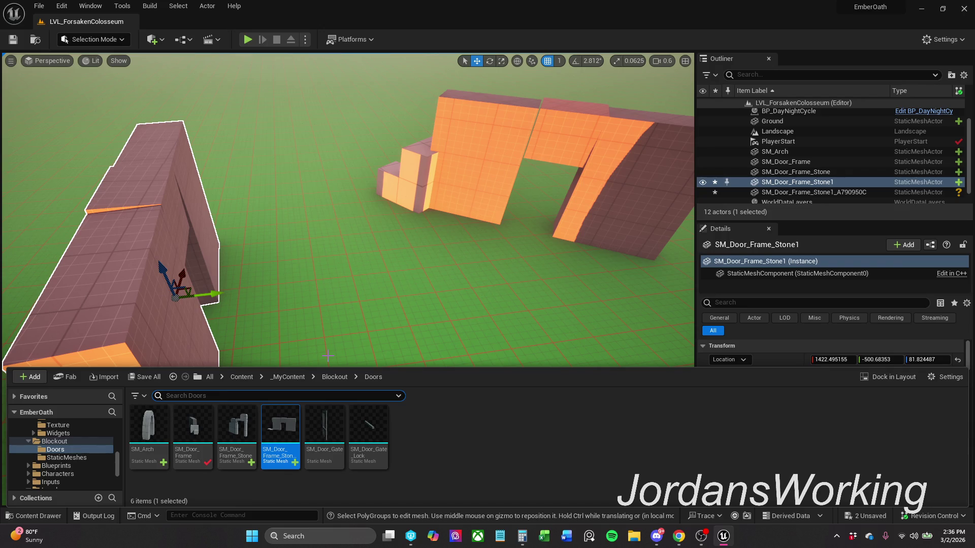
- Select the SM_Door_Frame_Stone1 wall and switch the editor to Modeling Mode
{"action": "mouse_move", "coordinate": [328, 355]}
{"action": "left_mouse_down"}
{"action": "mouse_move", "coordinate": [312, 314]}
{"action": "mouse_move", "coordinate": [344, 321]}
{"action": "mouse_move", "coordinate": [334, 341]}
{"action": "mouse_move", "coordinate": [349, 312]}
{"action": "left_mouse_up"}
{"action": "left_click", "coordinate": [386, 245]}
{"action": "mouse_move", "coordinate": [386, 245]}
{"action": "left_mouse_down"}
{"action": "mouse_move", "coordinate": [371, 198]}
{"action": "mouse_move", "coordinate": [350, 218]}
{"action": "mouse_move", "coordinate": [340, 187]}
{"action": "mouse_move", "coordinate": [312, 195]}
{"action": "left_mouse_up"}
{"action": "left_click_drag", "start_coordinate": [266, 301], "coordinate": [266, 301]}
{"action": "left_click", "coordinate": [309, 300]}
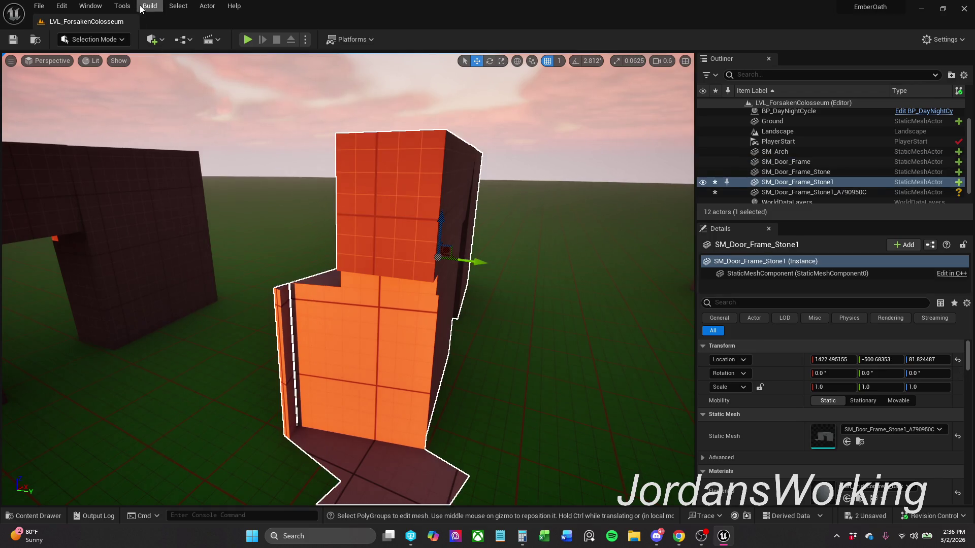
{"action": "left_click", "coordinate": [109, 43]}
{"action": "left_click", "coordinate": [115, 103]}
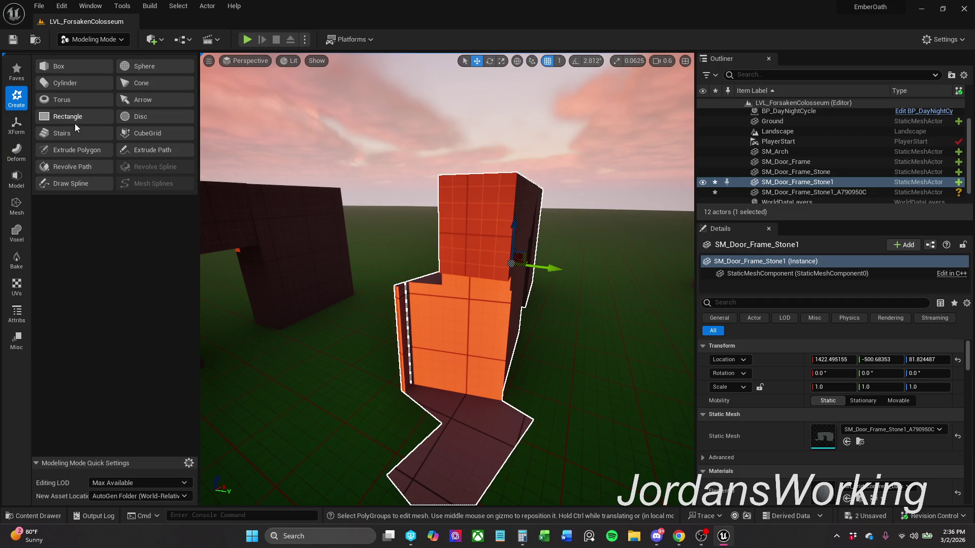
- Start a PolyGroup Edit and lower the thin side strip's vertices by about 24 units
{"action": "left_click", "coordinate": [13, 183]}
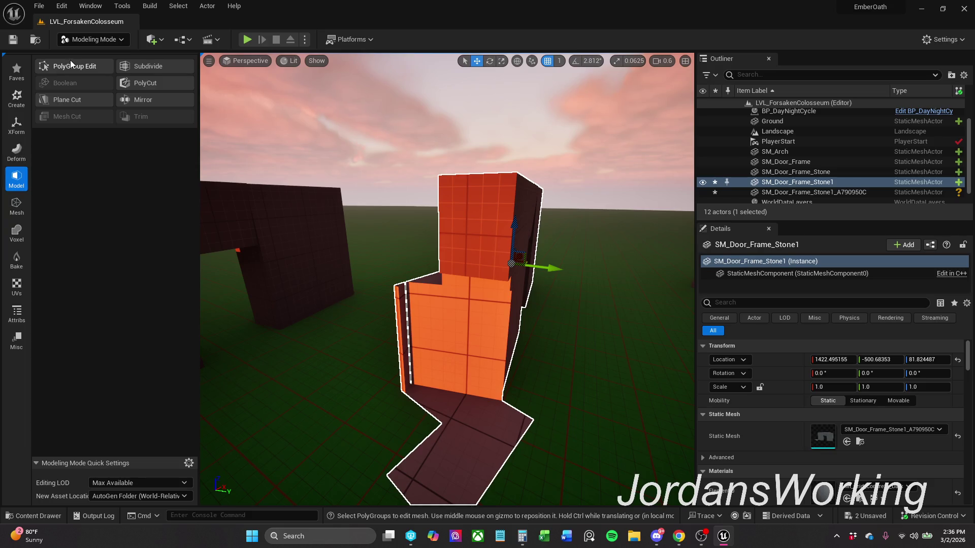
{"action": "left_click", "coordinate": [73, 66]}
{"action": "left_click_drag", "start_coordinate": [391, 322], "coordinate": [408, 420]}
{"action": "left_click_drag", "start_coordinate": [409, 277], "coordinate": [405, 296]}
- Nudge the selected edge slightly sideways and commit the mesh edit
{"action": "scroll", "coordinate": [405, 293], "scroll_direction": "up", "scroll_amount": 4}
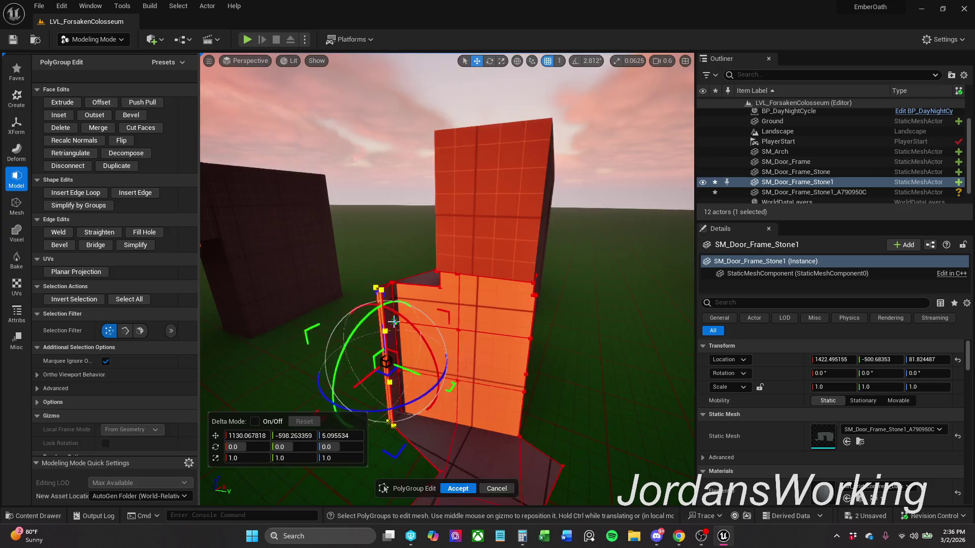
{"action": "scroll", "coordinate": [366, 345], "scroll_direction": "down", "scroll_amount": 2}
{"action": "mouse_move", "coordinate": [366, 344]}
{"action": "left_mouse_down"}
{"action": "mouse_move", "coordinate": [325, 305]}
{"action": "mouse_move", "coordinate": [335, 325]}
{"action": "mouse_move", "coordinate": [356, 317]}
{"action": "mouse_move", "coordinate": [365, 335]}
{"action": "mouse_move", "coordinate": [406, 299]}
{"action": "mouse_move", "coordinate": [376, 313]}
{"action": "mouse_move", "coordinate": [500, 358]}
{"action": "mouse_move", "coordinate": [458, 356]}
{"action": "mouse_move", "coordinate": [471, 350]}
{"action": "left_mouse_up"}
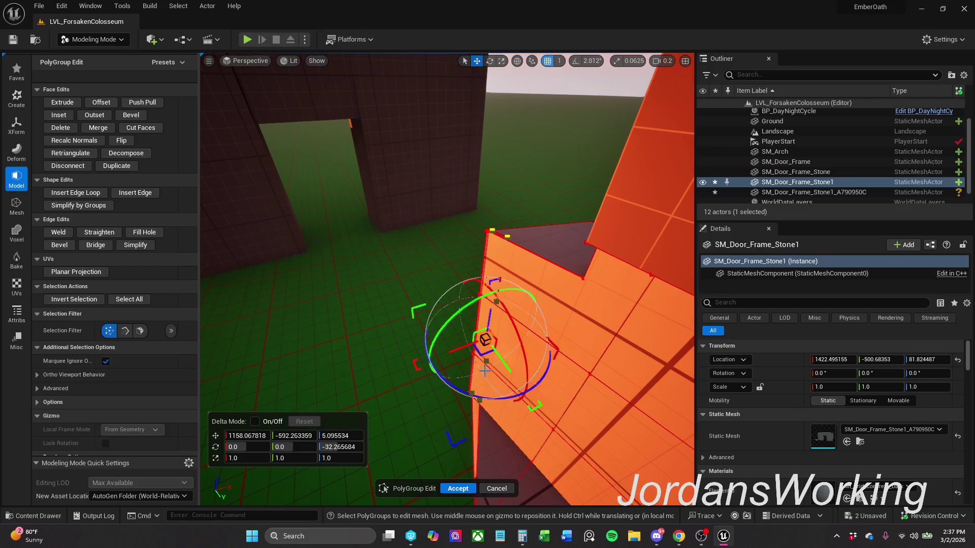
{"action": "left_click_drag", "start_coordinate": [484, 353], "coordinate": [479, 354]}
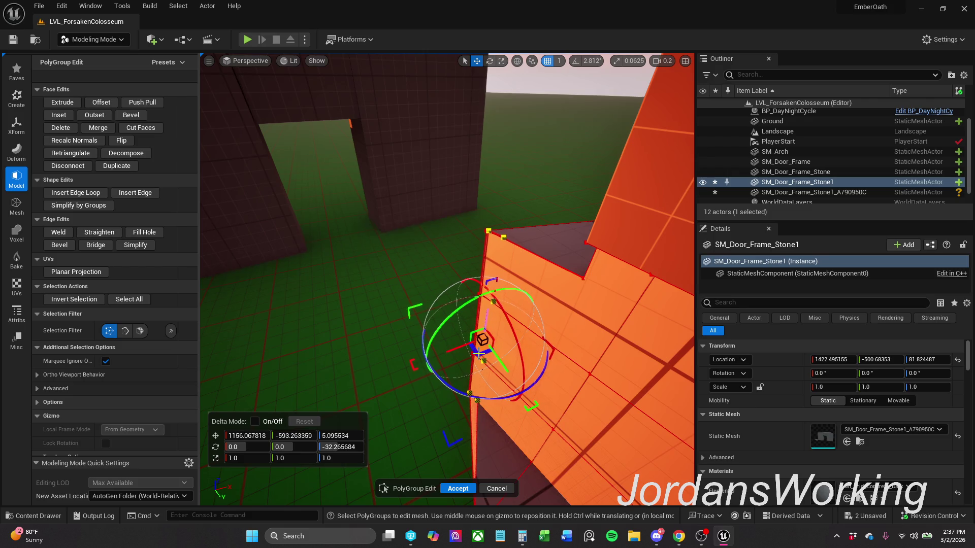
{"action": "left_click", "coordinate": [498, 170]}
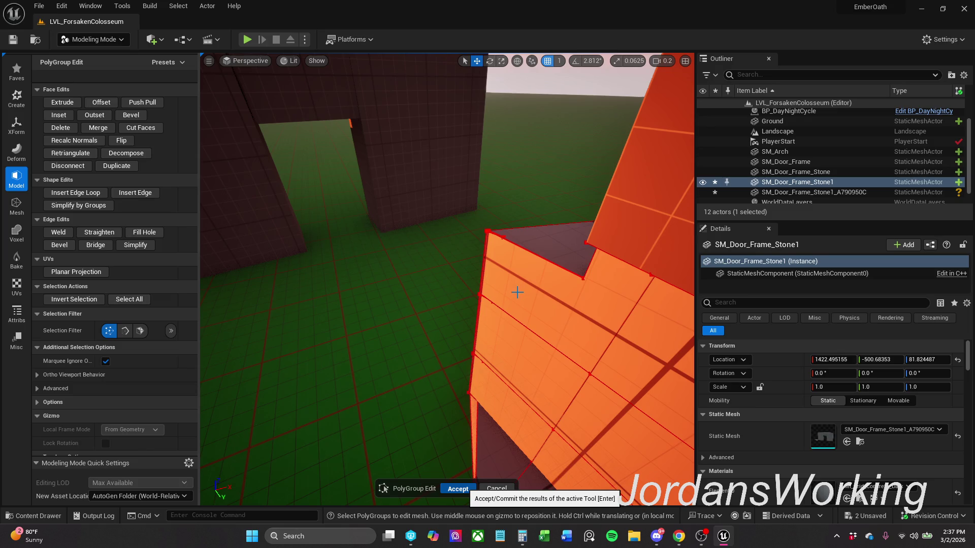
{"action": "key", "text": "Return"}
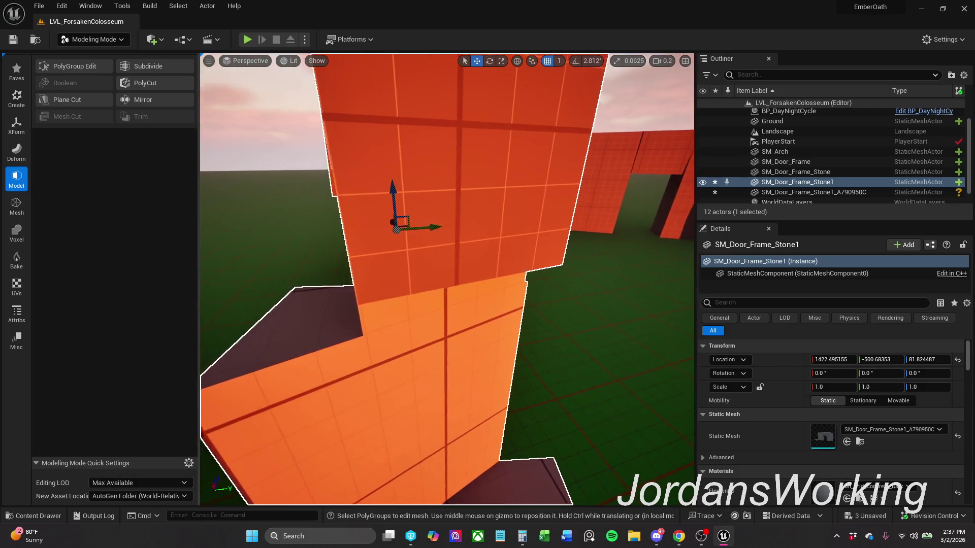
{"action": "left_click", "coordinate": [312, 263]}
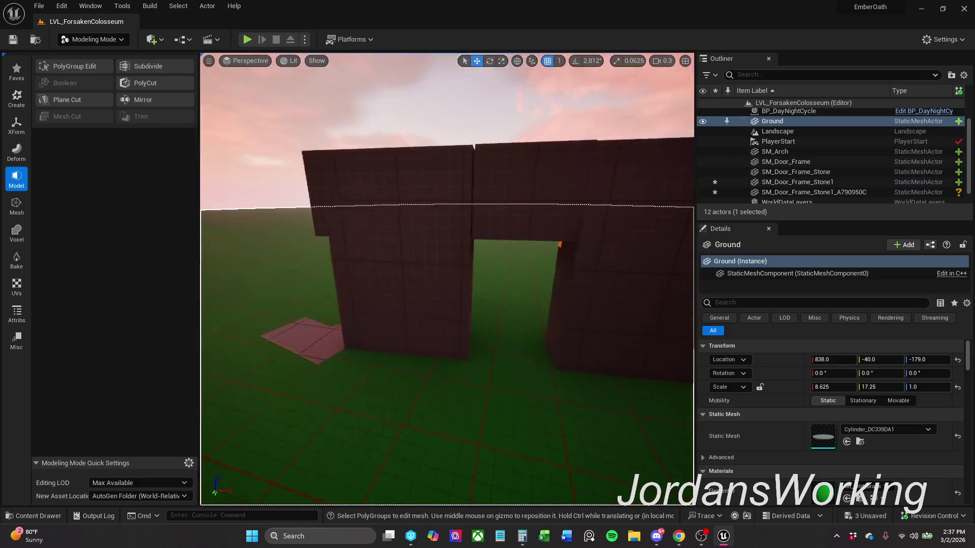
{"action": "scroll", "coordinate": [447, 279], "scroll_direction": "up", "scroll_amount": 2}
{"action": "key", "text": "w"}
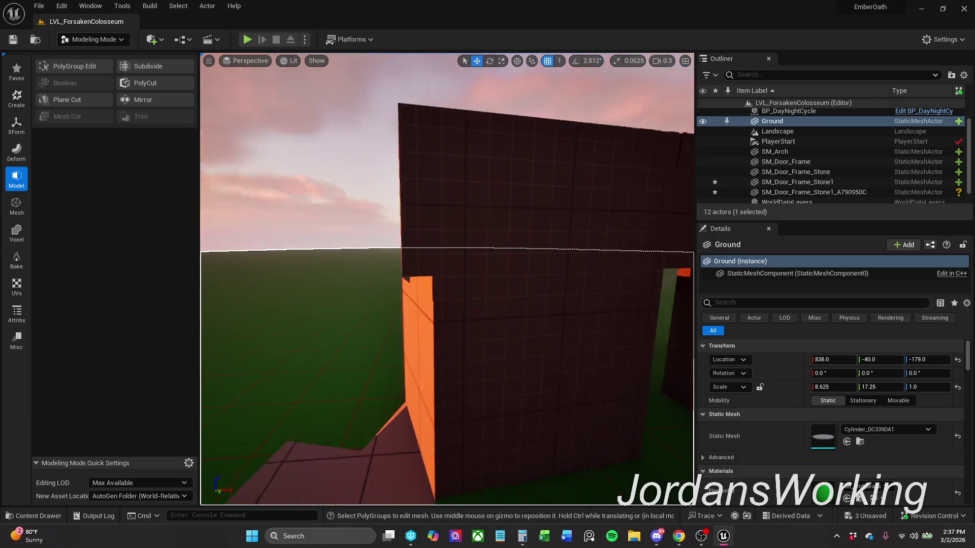
{"action": "key", "text": "s"}
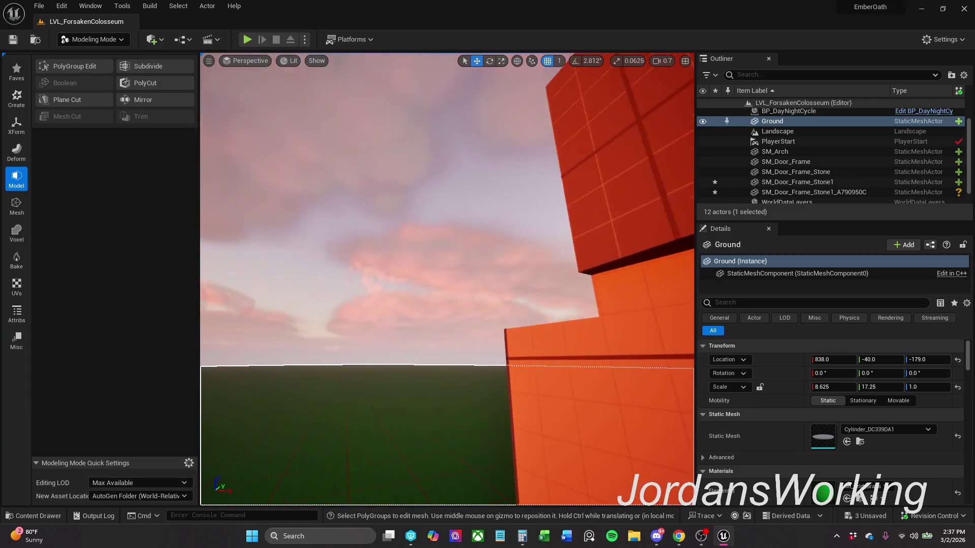
{"action": "key", "text": "w"}
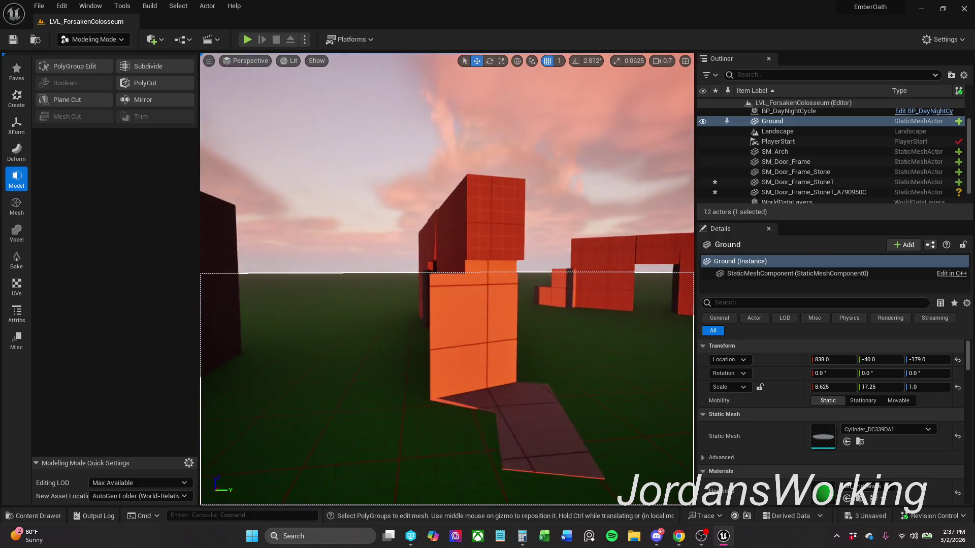
{"action": "scroll", "coordinate": [447, 279], "scroll_direction": "down", "scroll_amount": 2}
{"action": "scroll", "coordinate": [370, 252], "scroll_direction": "up", "scroll_amount": 1}
{"action": "key", "text": "s"}
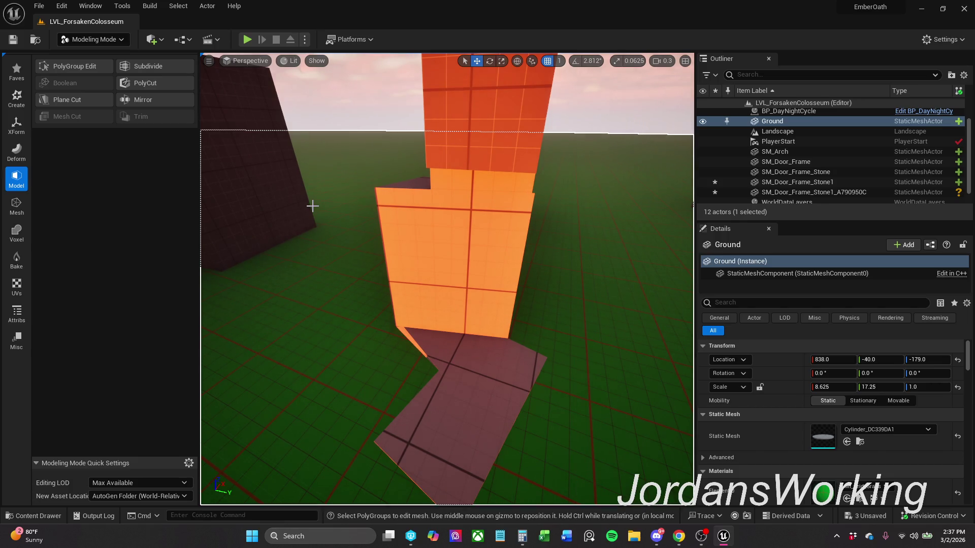
{"action": "mouse_move", "coordinate": [312, 205]}
{"action": "left_mouse_down"}
{"action": "mouse_move", "coordinate": [340, 193]}
{"action": "mouse_move", "coordinate": [332, 178]}
{"action": "left_mouse_up"}
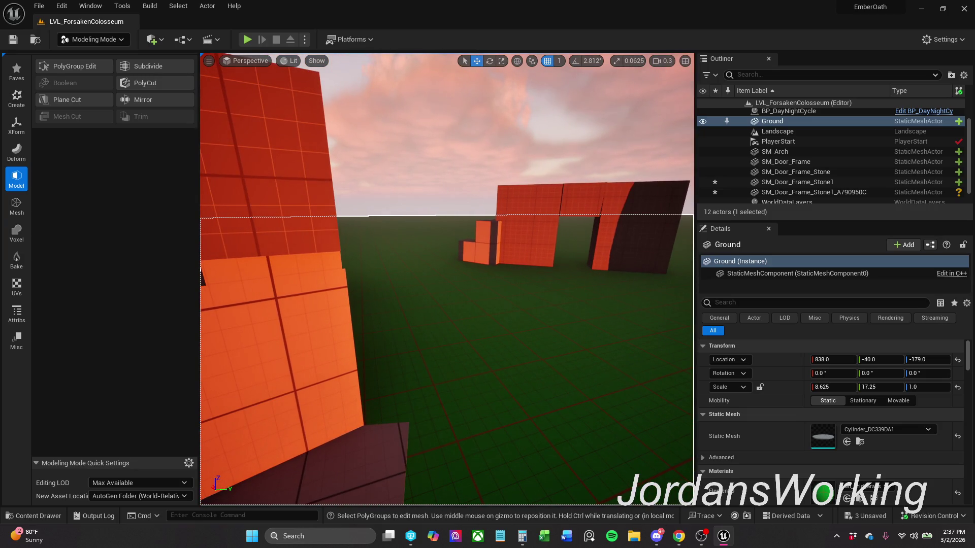
{"action": "left_click_drag", "start_coordinate": [333, 178], "coordinate": [327, 171]}
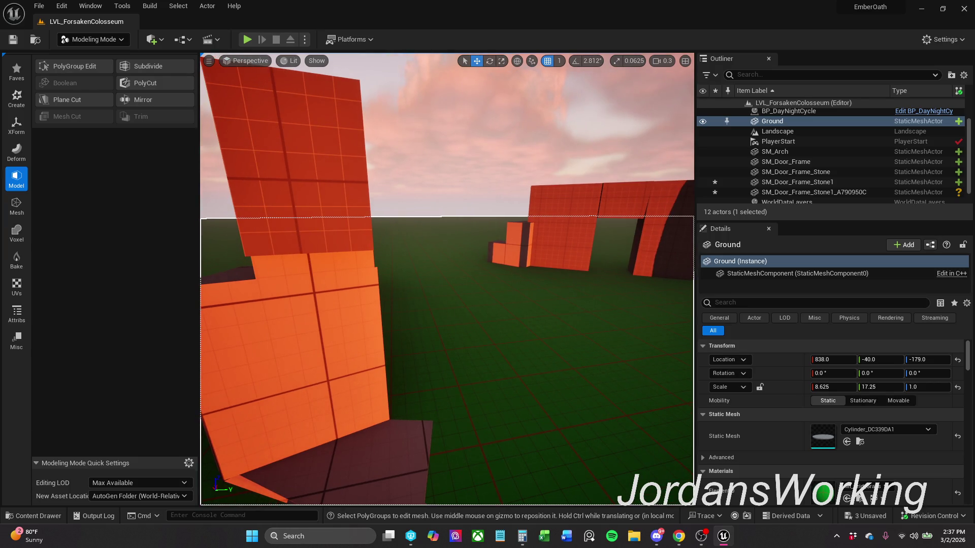
{"action": "left_click_drag", "start_coordinate": [327, 171], "coordinate": [326, 170]}
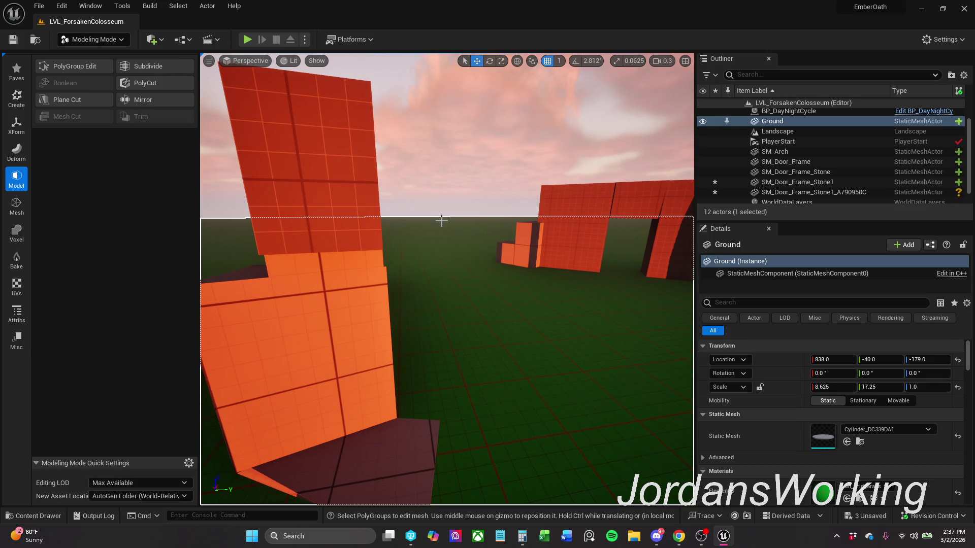
- Drag a copy of SM_Door_Frame_Stone1 from the Doors folder into the level
{"action": "left_click", "coordinate": [41, 516]}
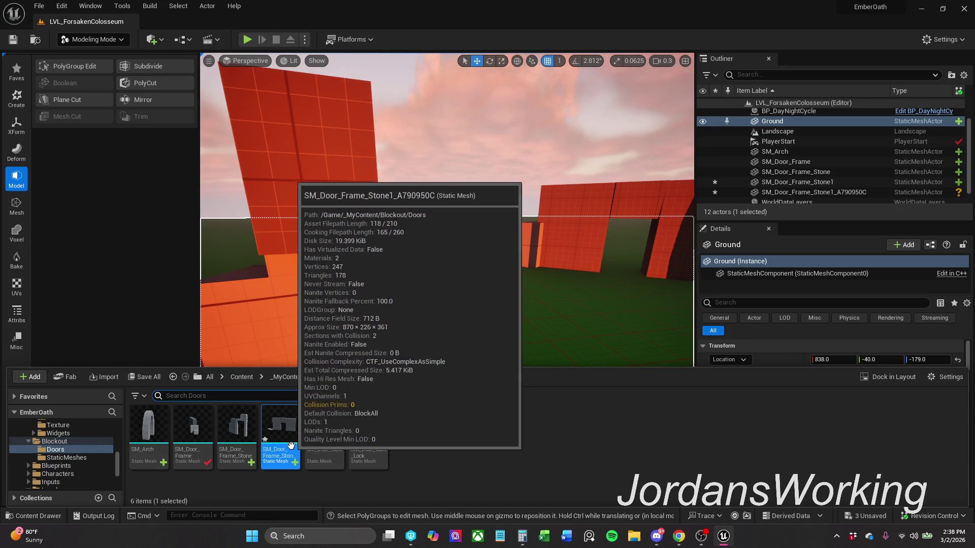
{"action": "mouse_move", "coordinate": [289, 449]}
{"action": "left_mouse_down"}
{"action": "mouse_move", "coordinate": [522, 284]}
{"action": "mouse_move", "coordinate": [519, 299]}
{"action": "left_mouse_up"}
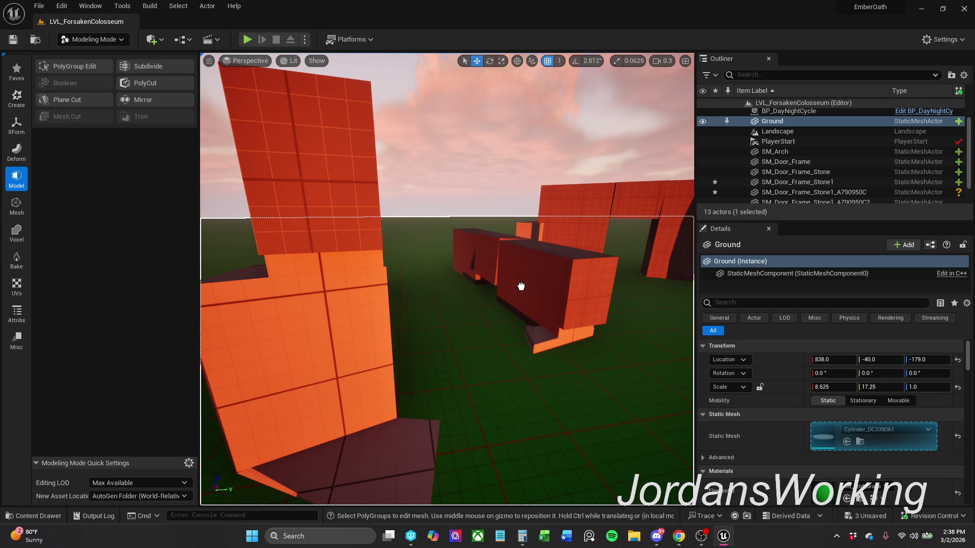
{"action": "left_click_drag", "start_coordinate": [541, 296], "coordinate": [537, 167]}
{"action": "key", "text": "f"}
{"action": "left_click_drag", "start_coordinate": [375, 460], "coordinate": [374, 460]}
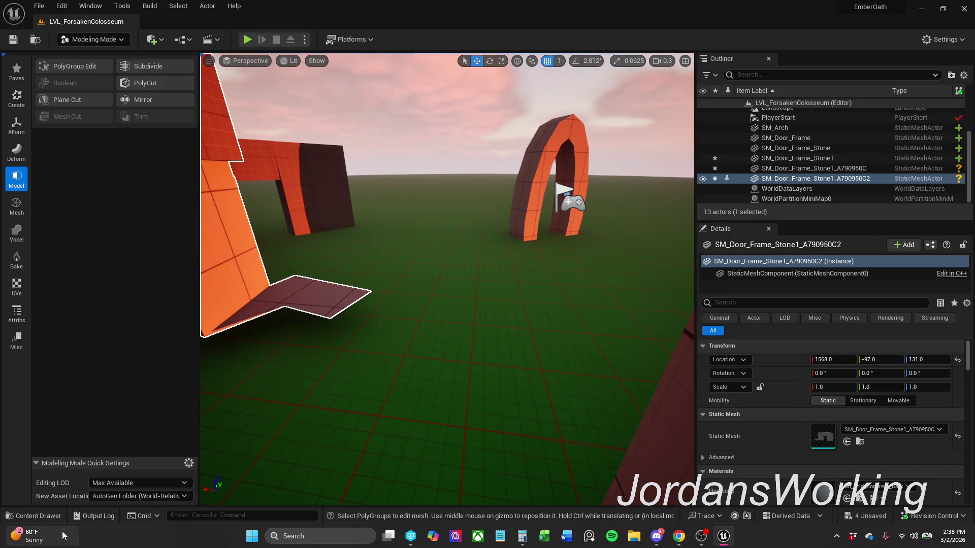
- Place another SM_Door_Frame copy as SM_Door_Frame2 and start a play test
{"action": "left_click", "coordinate": [51, 517]}
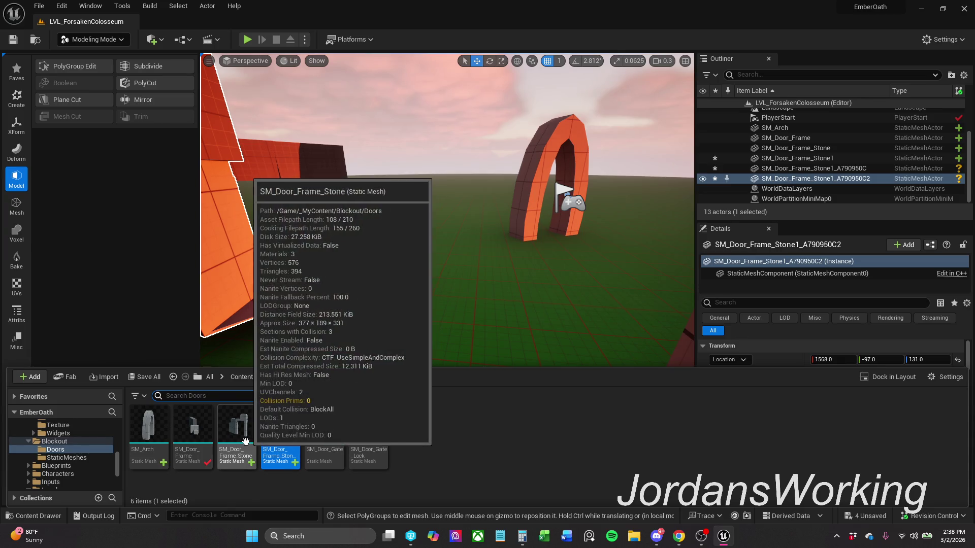
{"action": "left_click", "coordinate": [192, 426]}
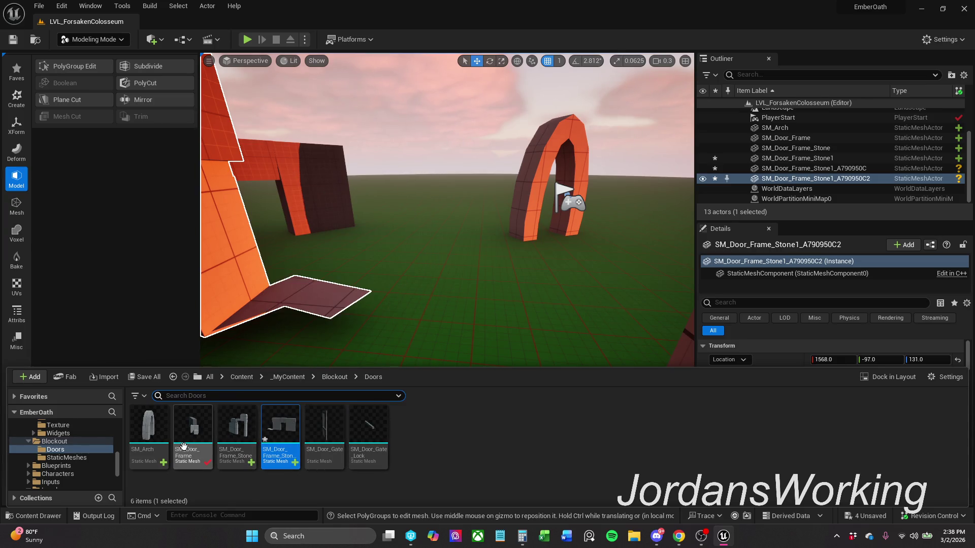
{"action": "left_click_drag", "start_coordinate": [440, 311], "coordinate": [567, 296]}
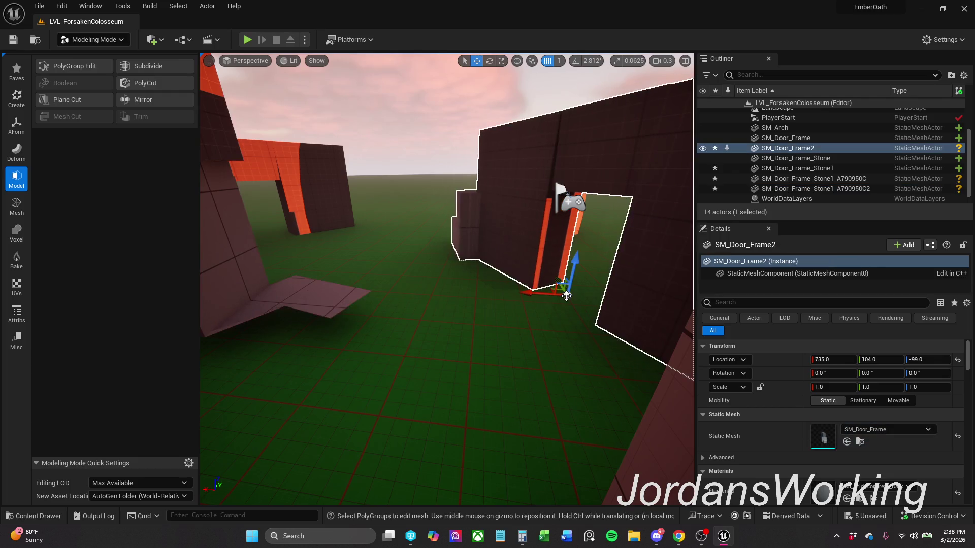
{"action": "left_click", "coordinate": [247, 39]}
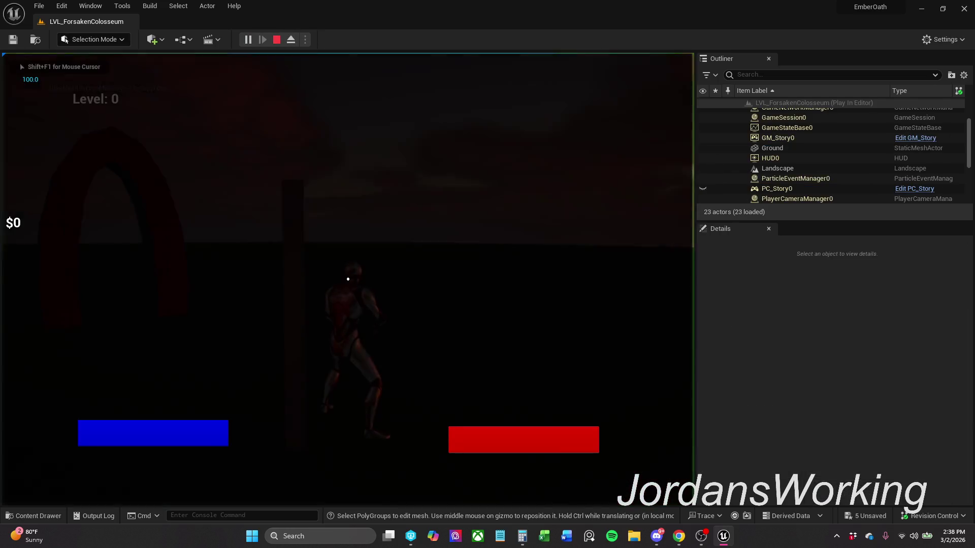
- Walk the character through the orange doorway toward the grey walls, then stop with Esc
{"action": "key", "text": "w"}
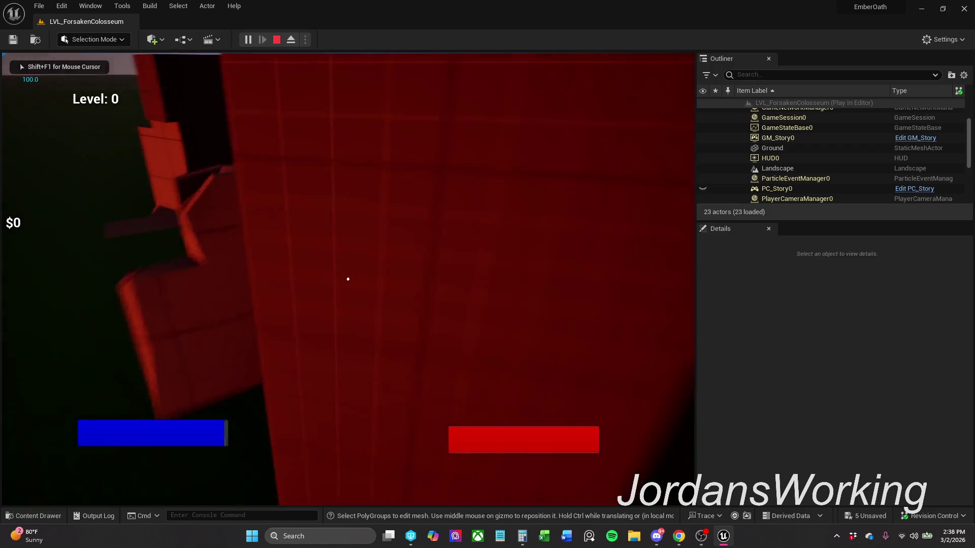
{"action": "key", "text": "w"}
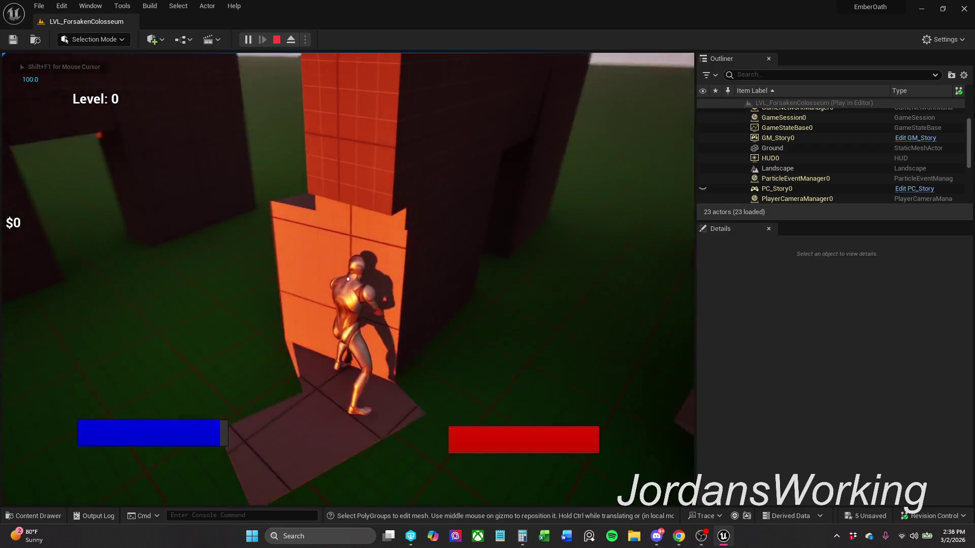
{"action": "key", "text": "w"}
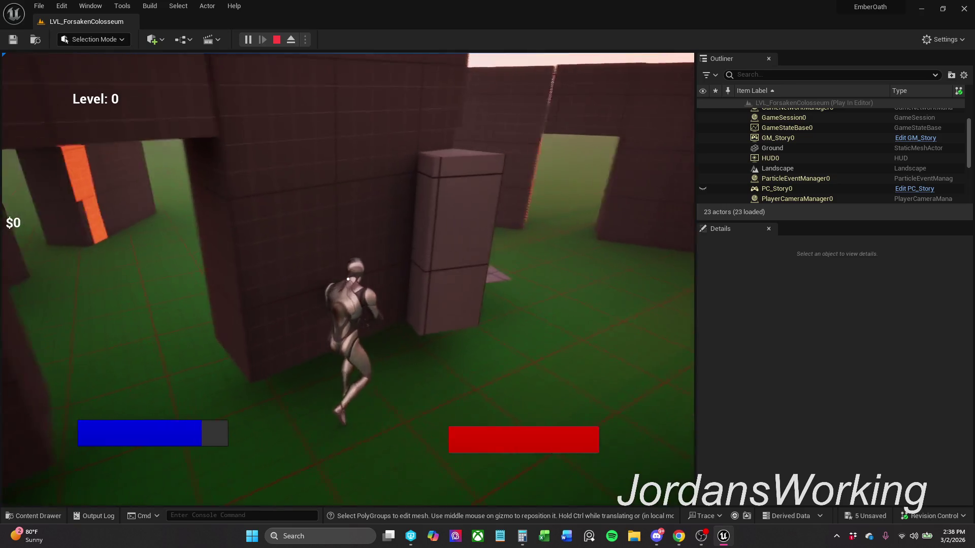
{"action": "key", "text": "w"}
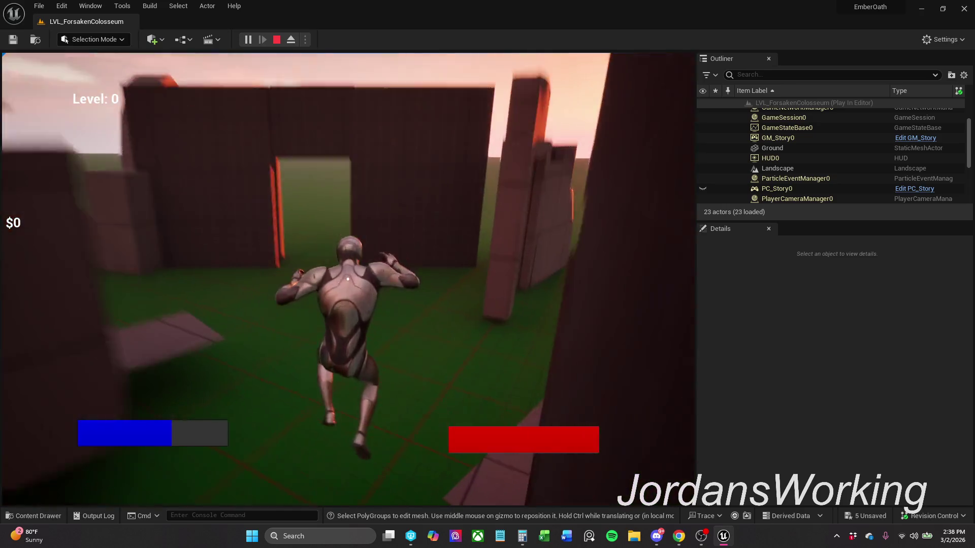
{"action": "key", "text": "Escape"}
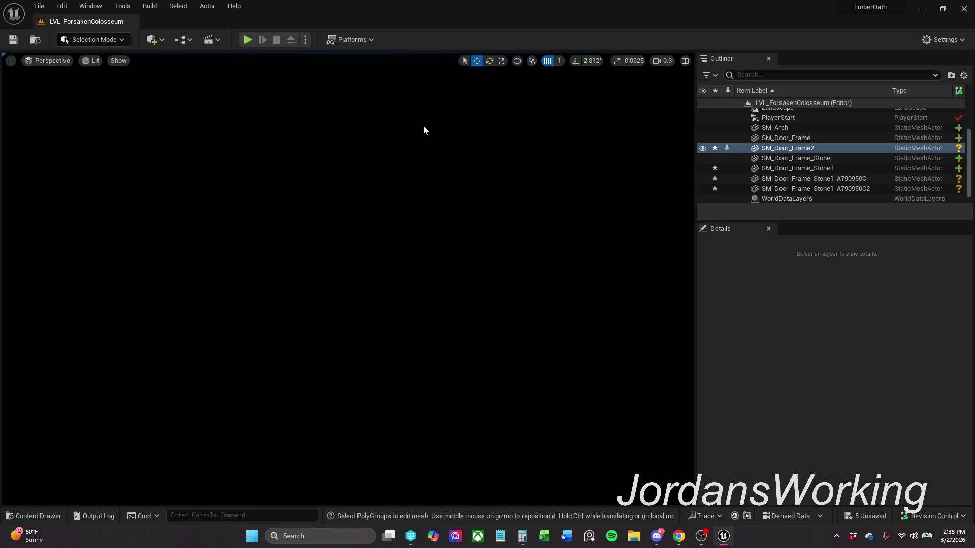
- Back the view away from the door frames and select the large SM_Door_Frame2 wall
{"action": "key", "text": "s"}
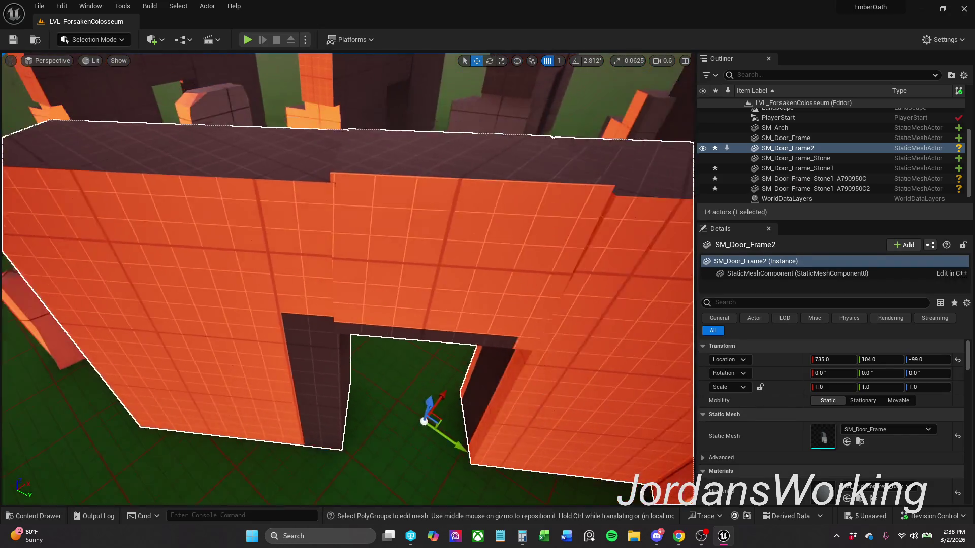
{"action": "key", "text": "s"}
{"action": "type", "text": "coll"}
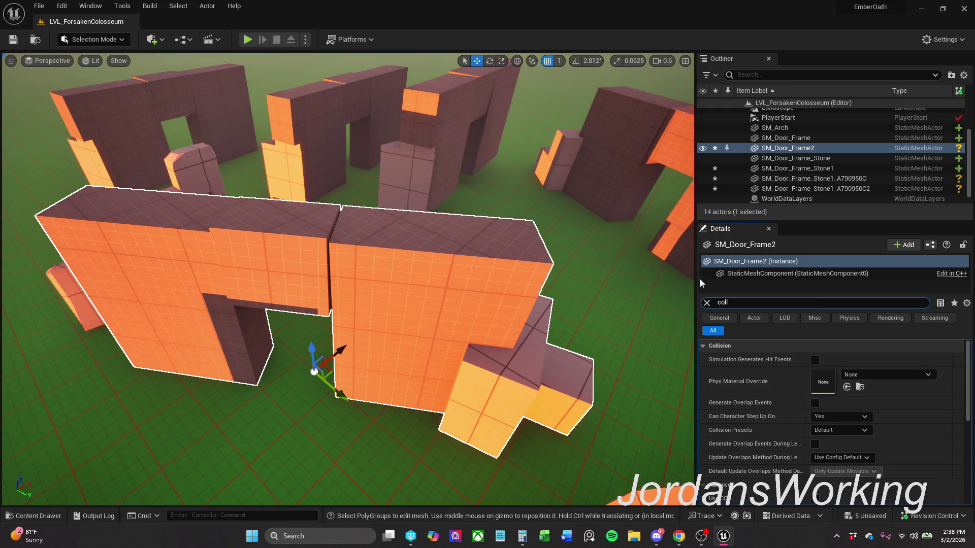
{"action": "left_click", "coordinate": [447, 129]}
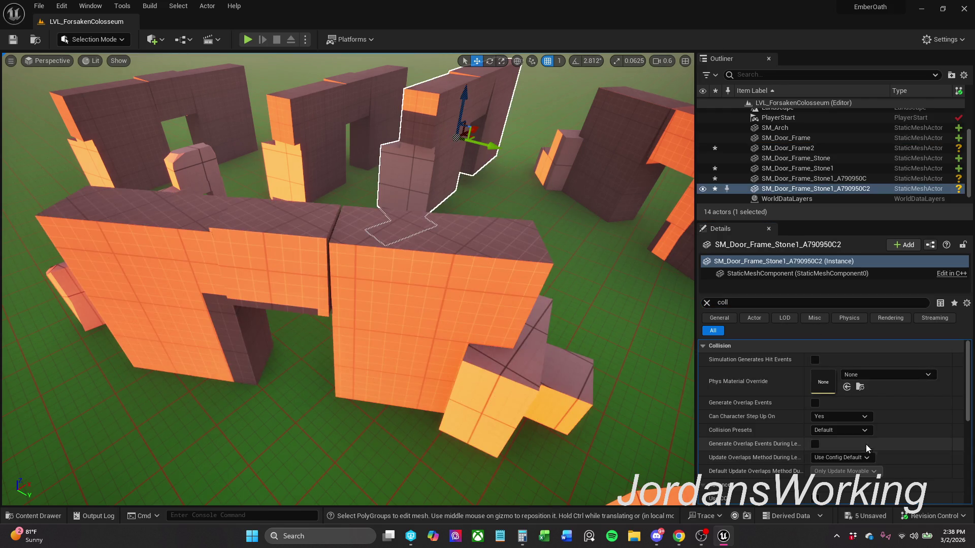
{"action": "left_click", "coordinate": [369, 144]}
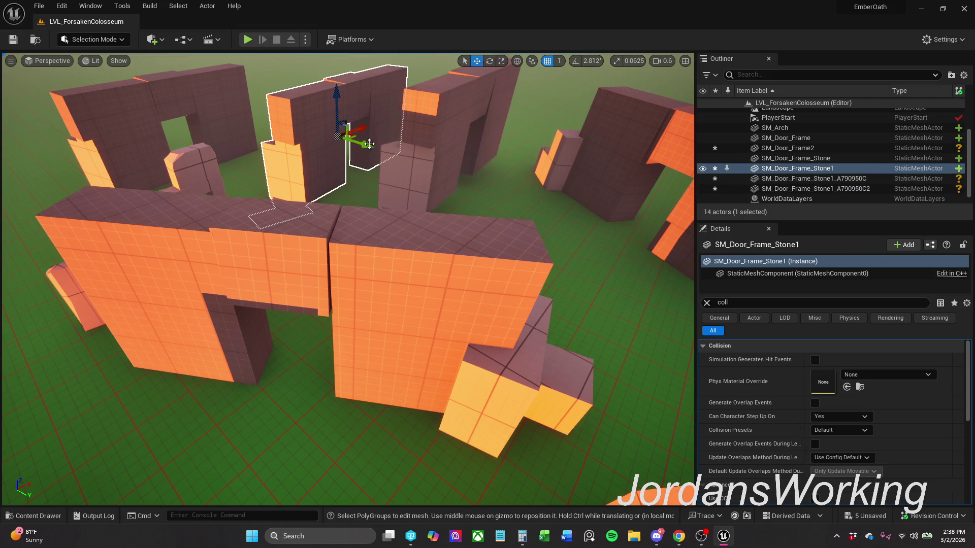
{"action": "left_click", "coordinate": [622, 138]}
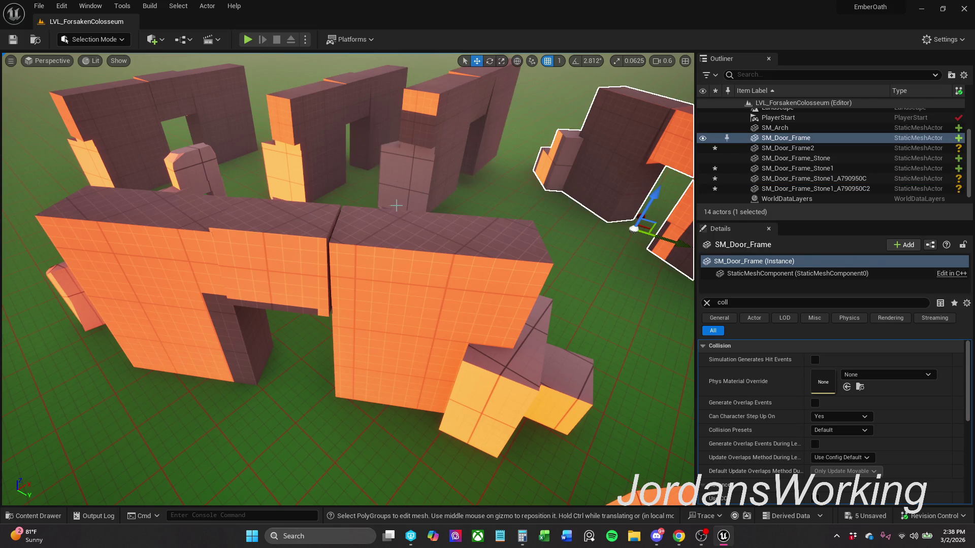
{"action": "left_click", "coordinate": [439, 285]}
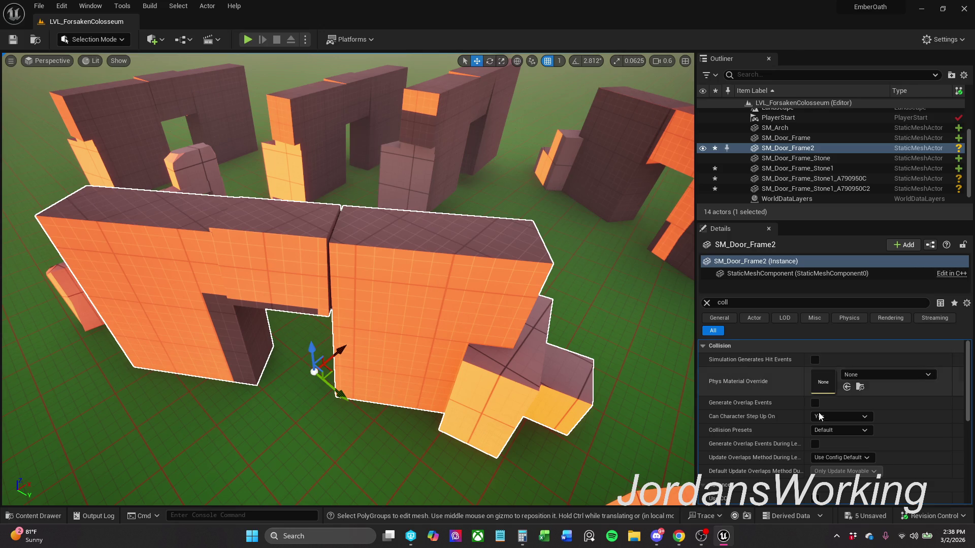
- Set SM_Door_Frame2's Collision Presets to BlockAllDynamic and start a play test
{"action": "left_click", "coordinate": [838, 430]}
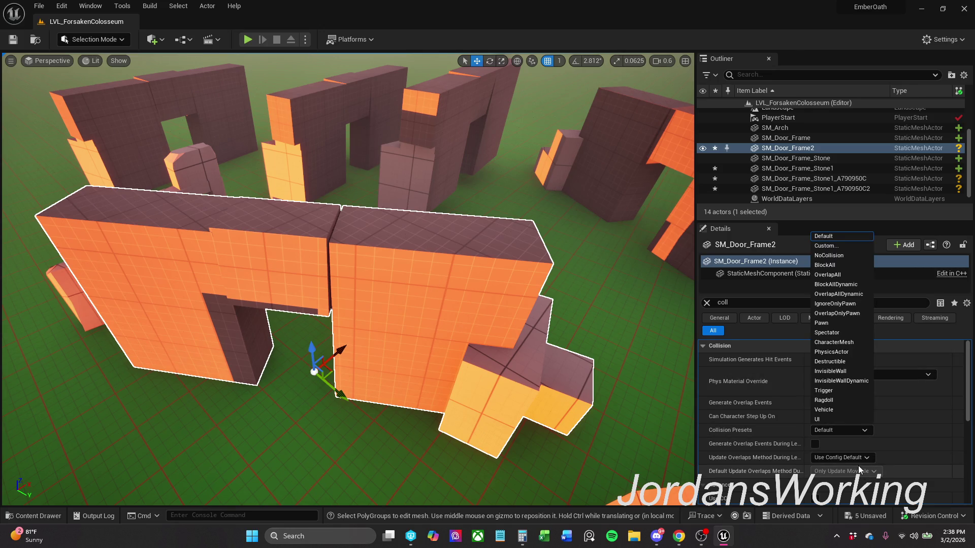
{"action": "left_click", "coordinate": [847, 285]}
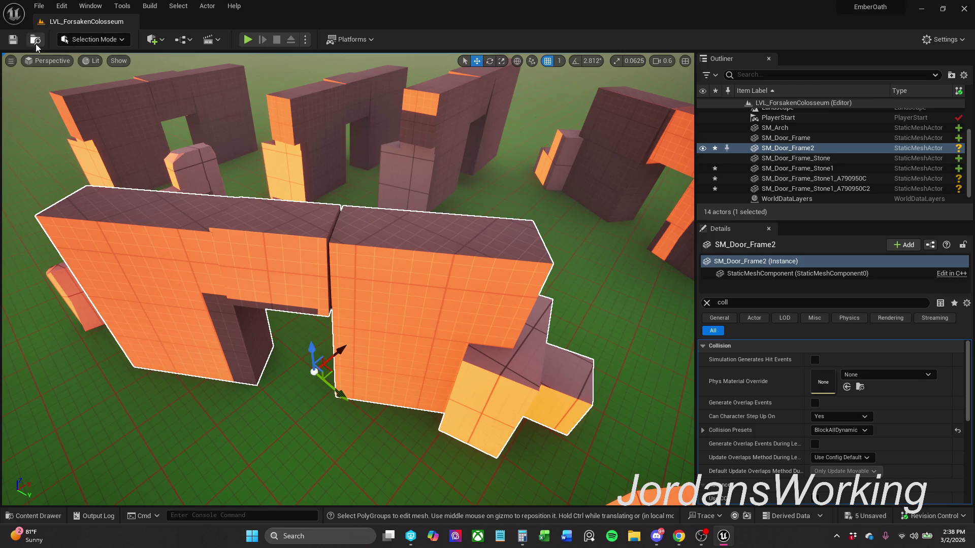
{"action": "left_click", "coordinate": [251, 40]}
- Run the character through the doorway, past the walls and down the green corridor, then exit play
{"action": "key", "text": "w"}
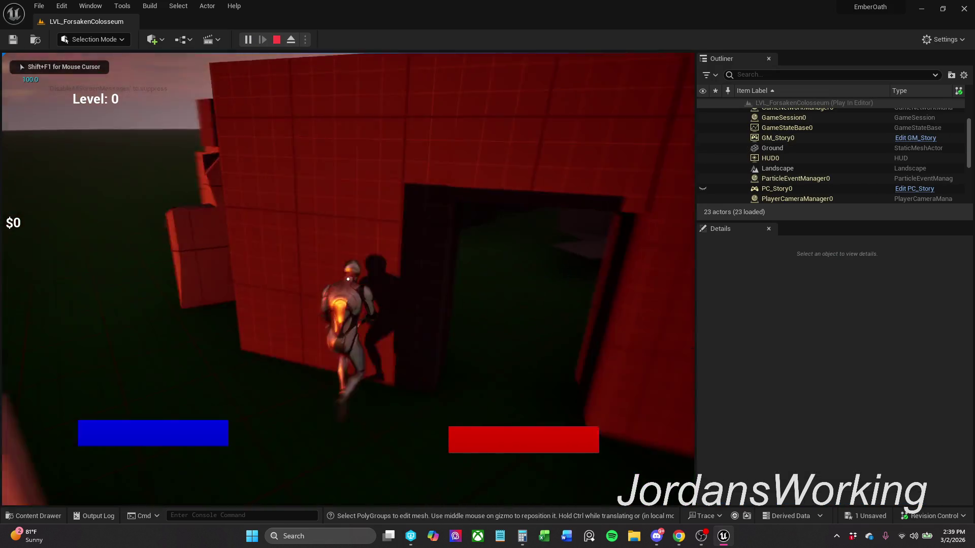
{"action": "key", "text": "w"}
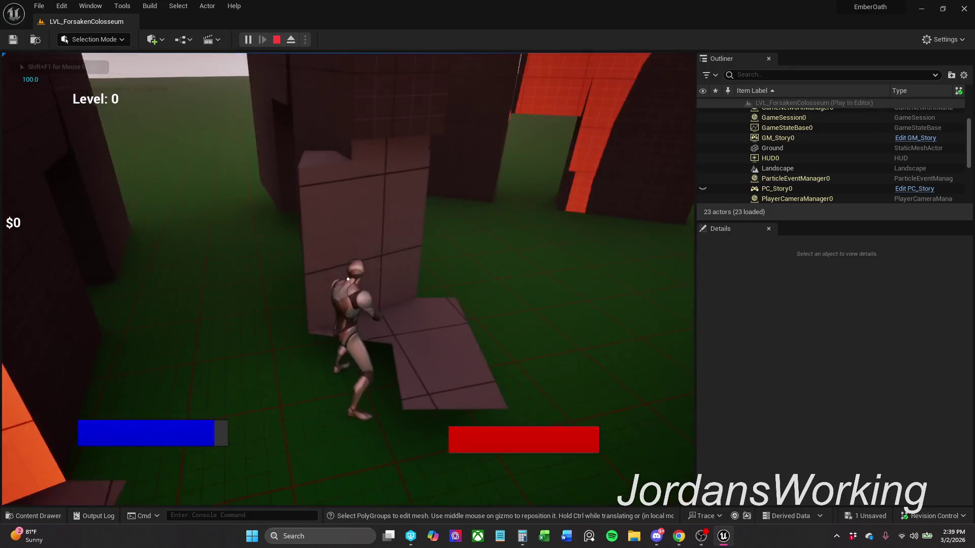
{"action": "key", "text": "w"}
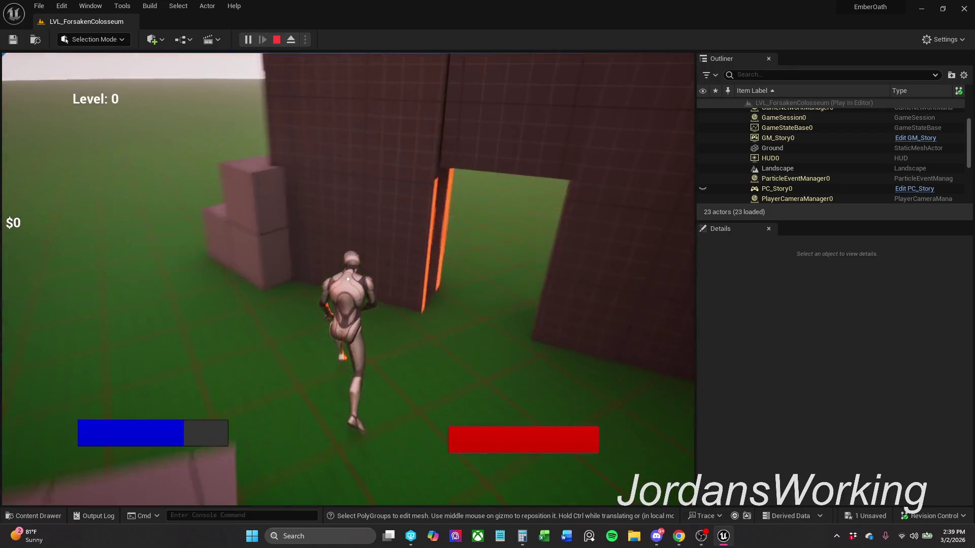
{"action": "key", "text": "w"}
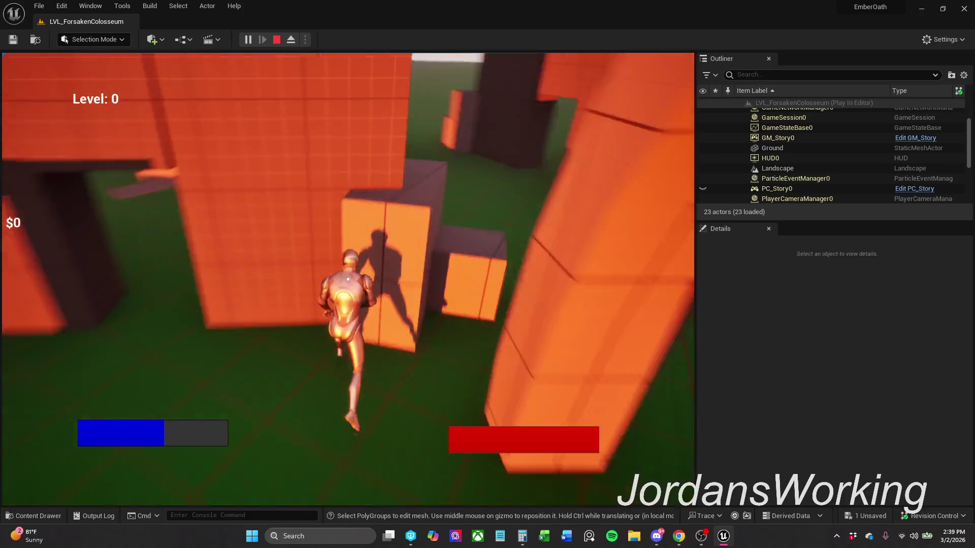
{"action": "key", "text": "w"}
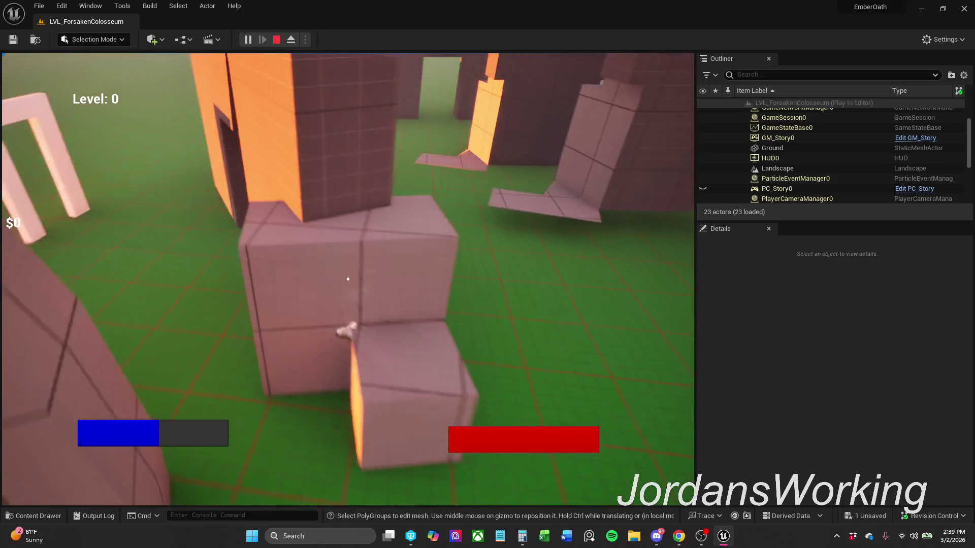
{"action": "key", "text": "w"}
{"action": "key", "text": "w"}
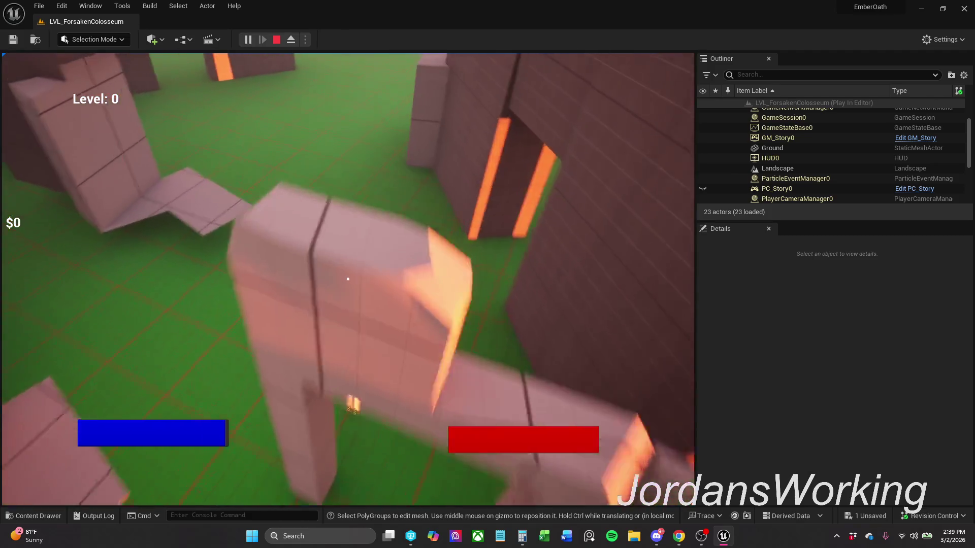
{"action": "key", "text": "w"}
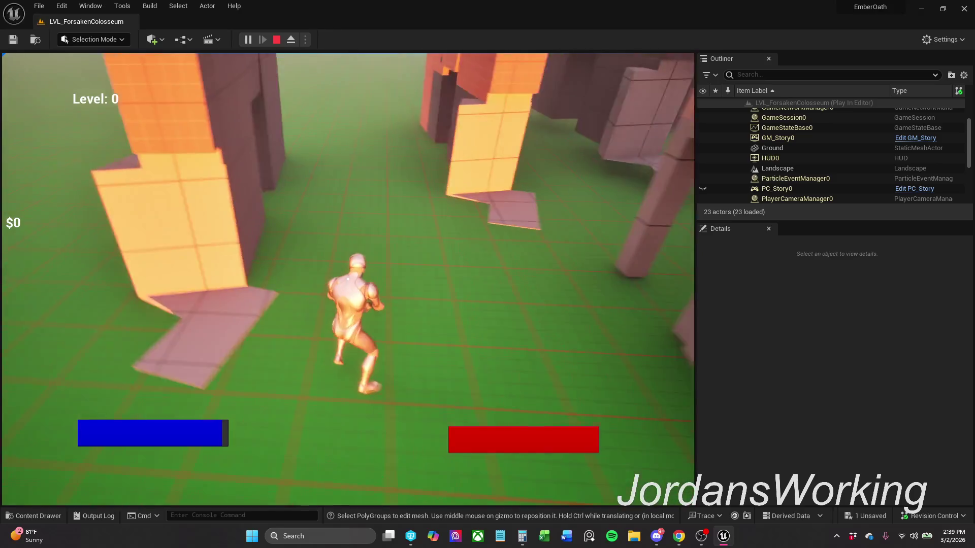
{"action": "key", "text": "Escape"}
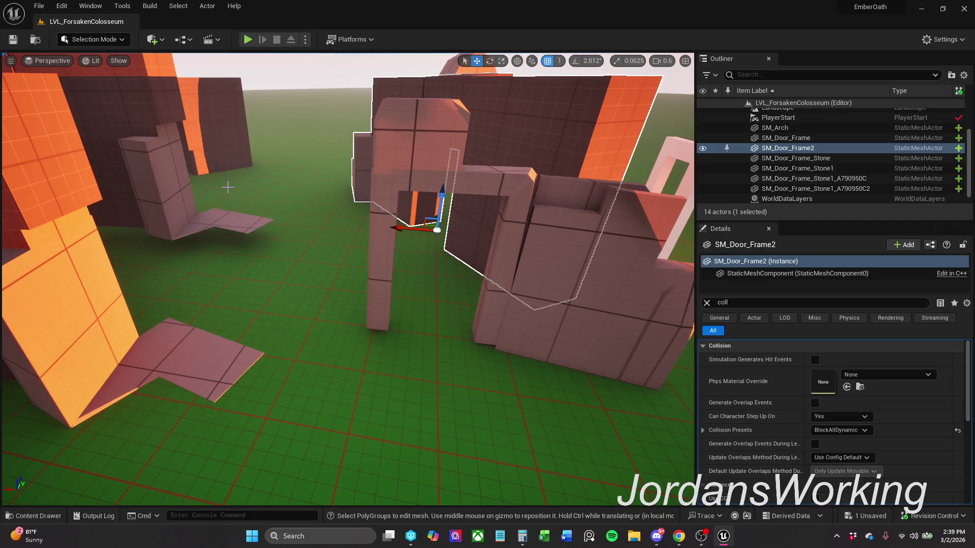
- Select SM_Door_Frame_Stone, clear the Details filter, and bring up the Content Drawer
{"action": "left_click", "coordinate": [553, 195]}
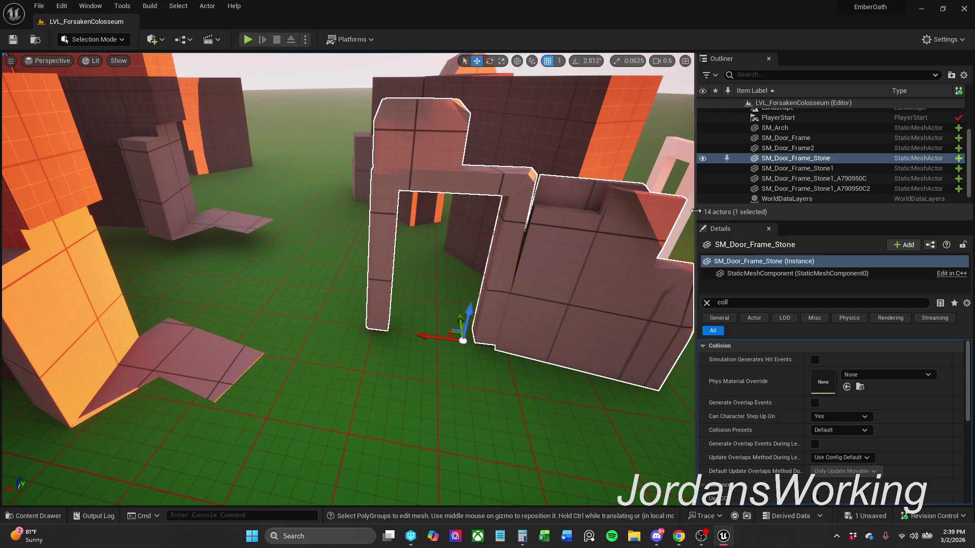
{"action": "left_click", "coordinate": [706, 303]}
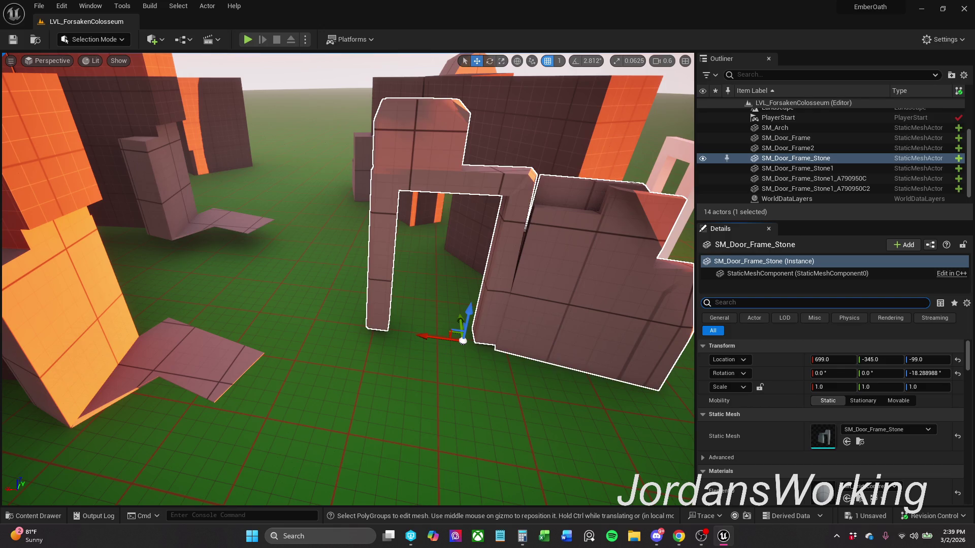
{"action": "left_click", "coordinate": [33, 515]}
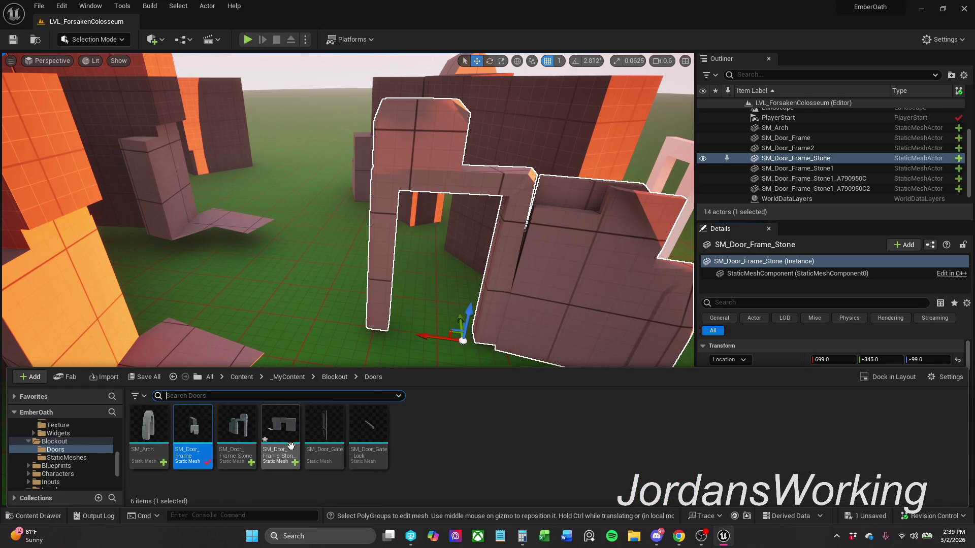
- Save all modified packages, then open the SM_Arch mesh in the mesh editor
{"action": "left_click", "coordinate": [142, 377]}
{"action": "left_click", "coordinate": [569, 381]}
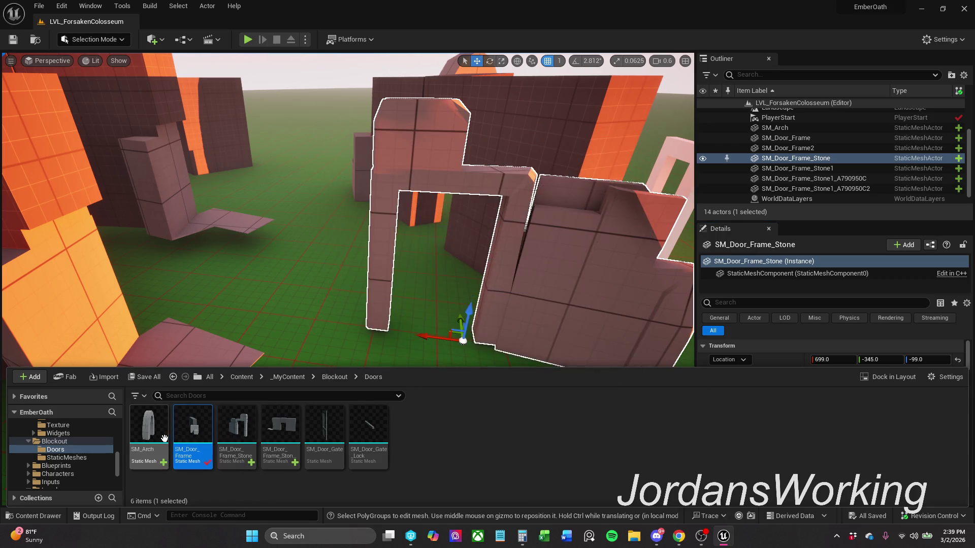
{"action": "left_click", "coordinate": [163, 428]}
{"action": "double_click", "coordinate": [165, 429]}
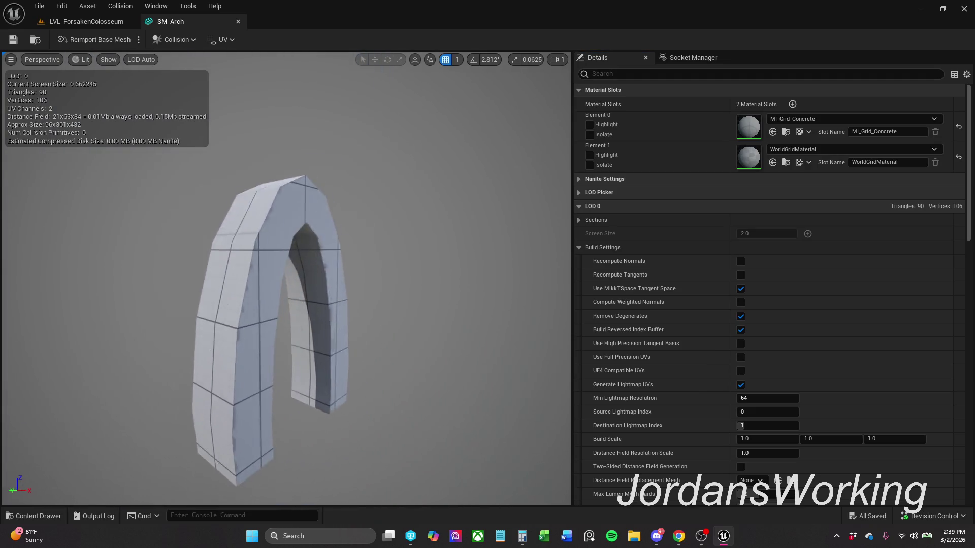
- Add a sphere collision and a capsule collision around the arch
{"action": "mouse_move", "coordinate": [243, 236]}
{"action": "left_mouse_down"}
{"action": "mouse_move", "coordinate": [264, 237]}
{"action": "mouse_move", "coordinate": [244, 235]}
{"action": "left_mouse_up"}
{"action": "left_click", "coordinate": [189, 37]}
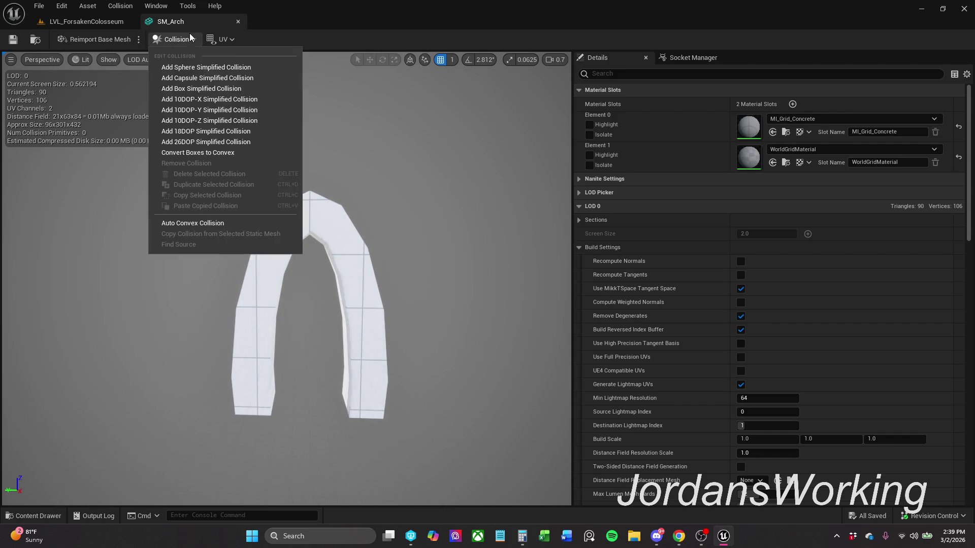
{"action": "left_click", "coordinate": [221, 66]}
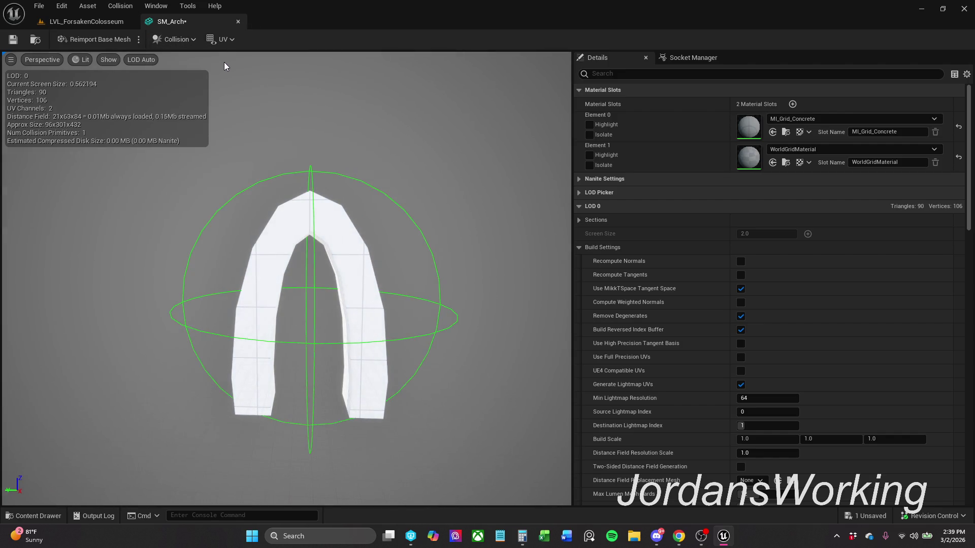
{"action": "left_click", "coordinate": [180, 39]}
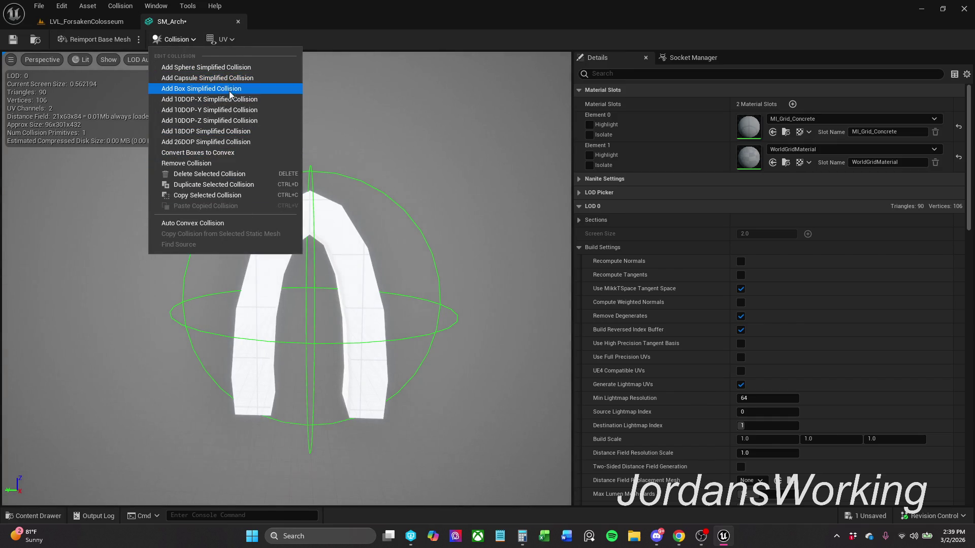
{"action": "left_click", "coordinate": [239, 78]}
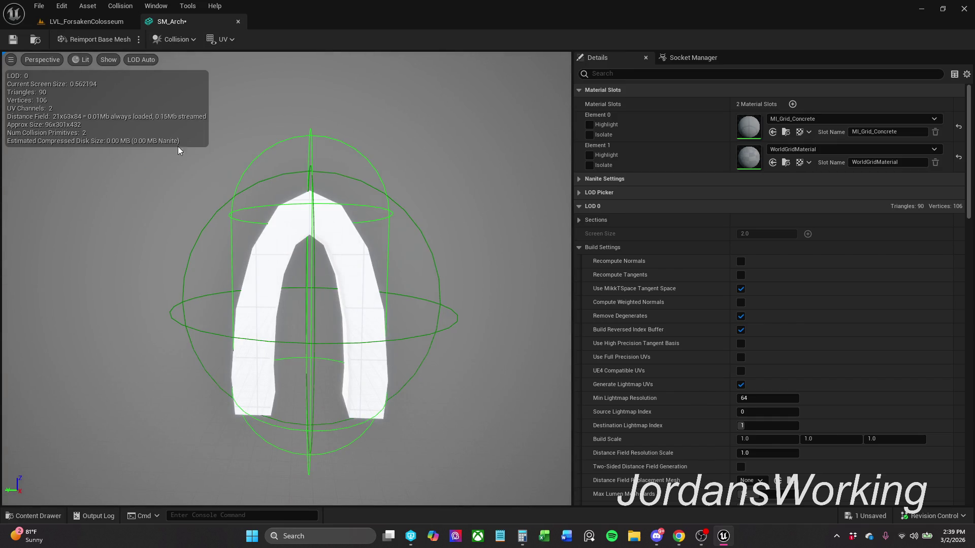
{"action": "left_click", "coordinate": [188, 41]}
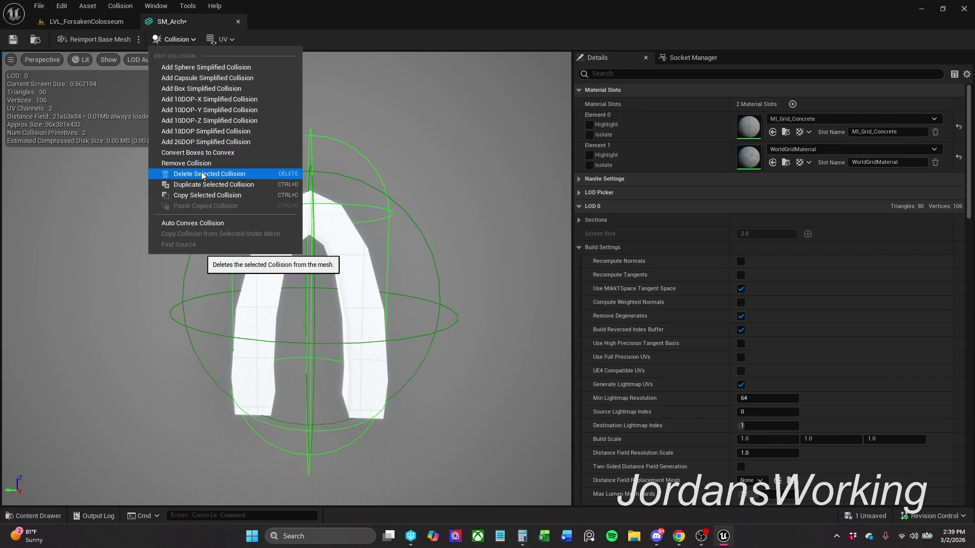
- Delete the capsule and sphere collisions and add a faceted DOP simplified collision hull
{"action": "left_click", "coordinate": [309, 159]}
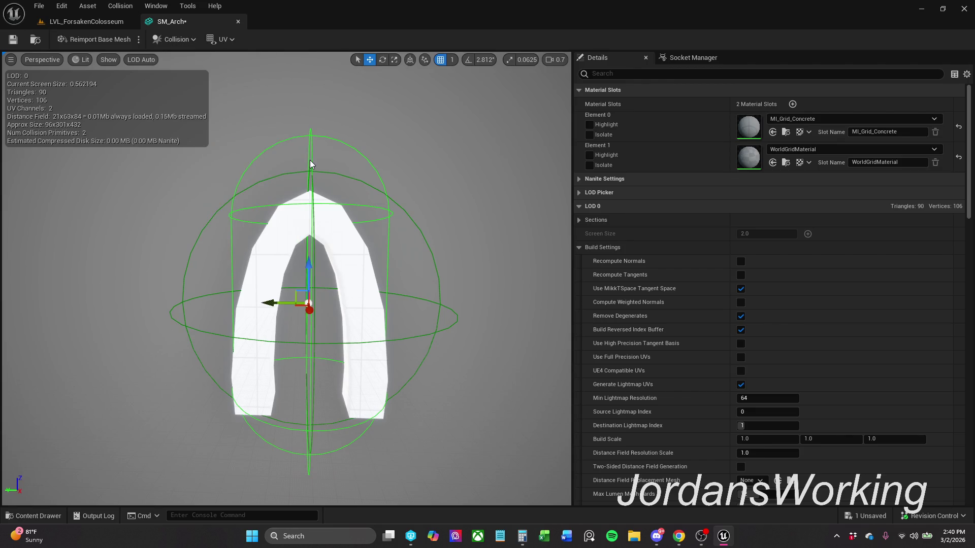
{"action": "key", "text": "Delete"}
{"action": "left_click", "coordinate": [378, 193]}
{"action": "key", "text": "Delete"}
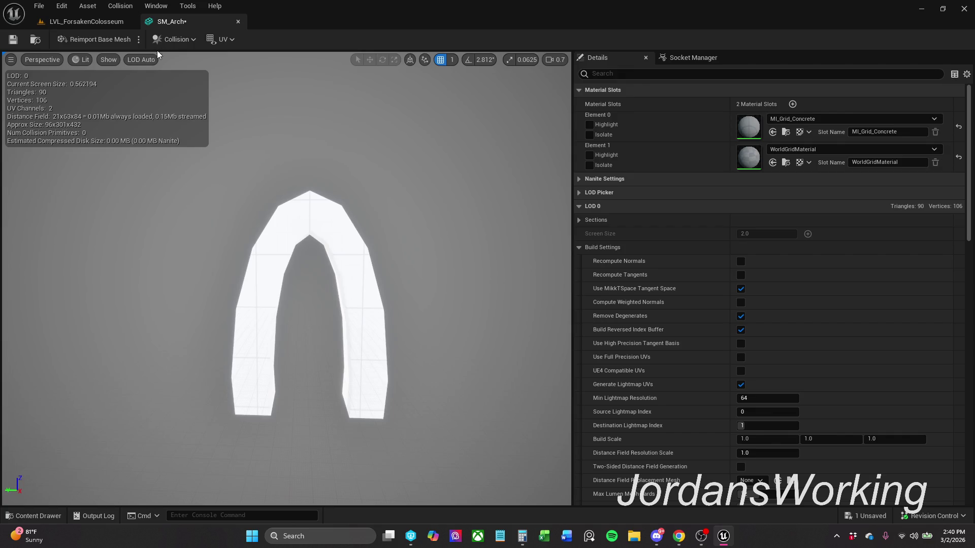
{"action": "left_click", "coordinate": [175, 43]}
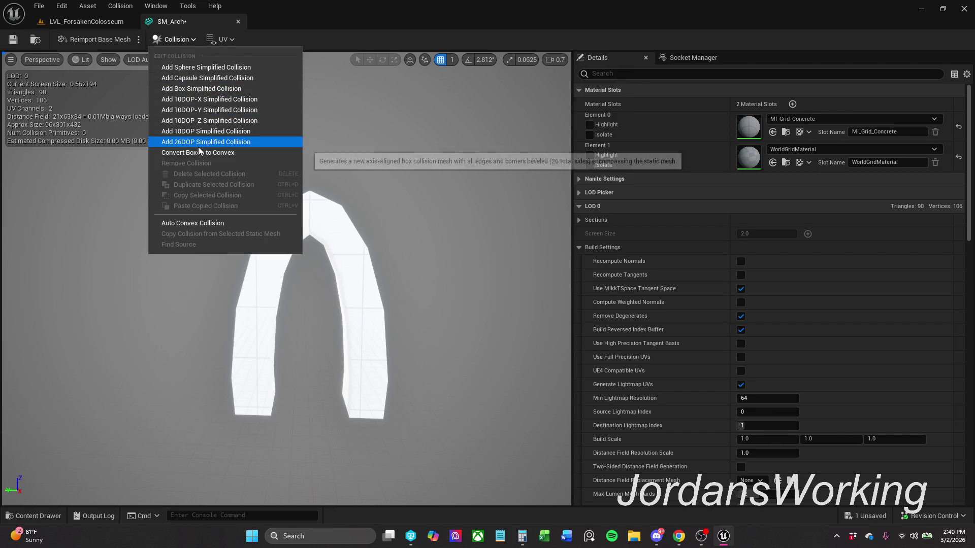
{"action": "left_click", "coordinate": [202, 102]}
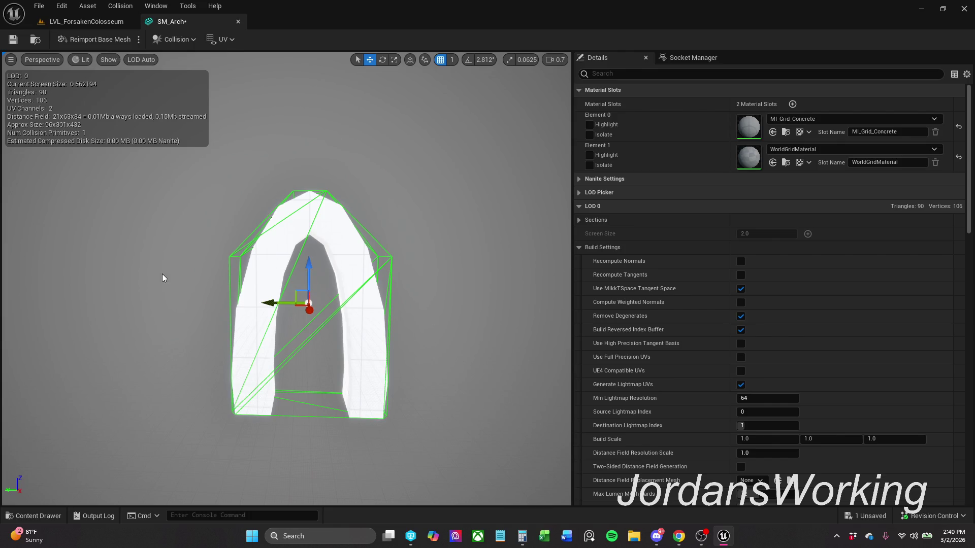
- Save SM_Arch, then delete its current collision hull
{"action": "left_click", "coordinate": [16, 41]}
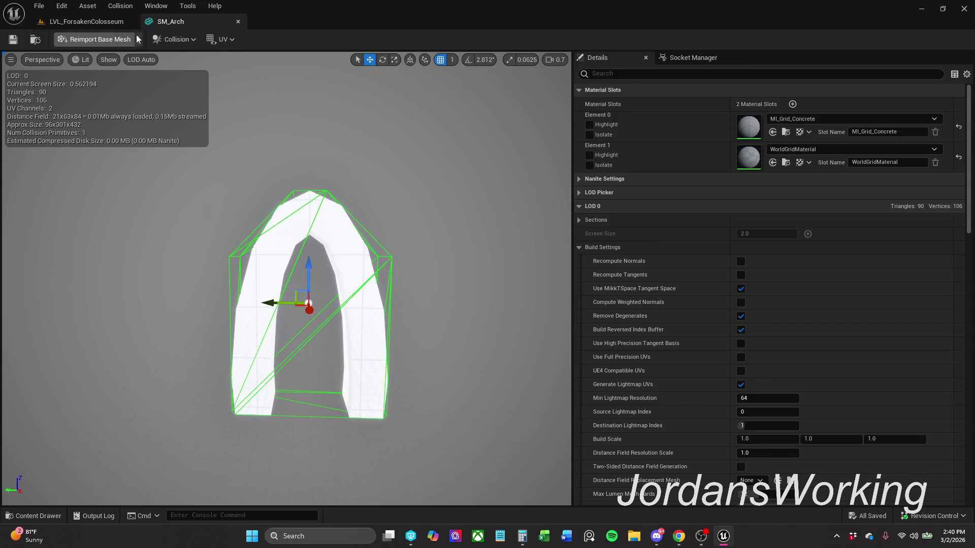
{"action": "left_click", "coordinate": [177, 39]}
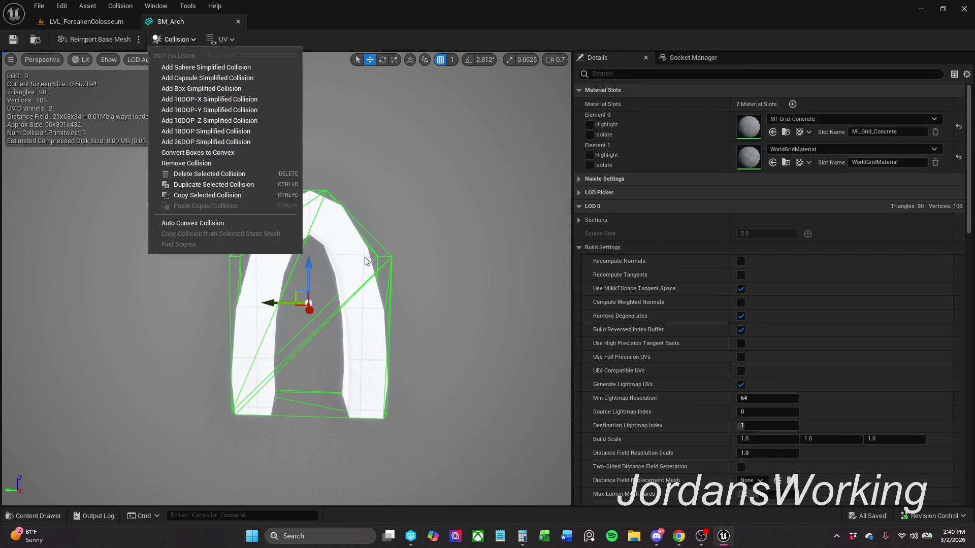
{"action": "left_click_drag", "start_coordinate": [364, 270], "coordinate": [360, 277]}
{"action": "key", "text": "Delete"}
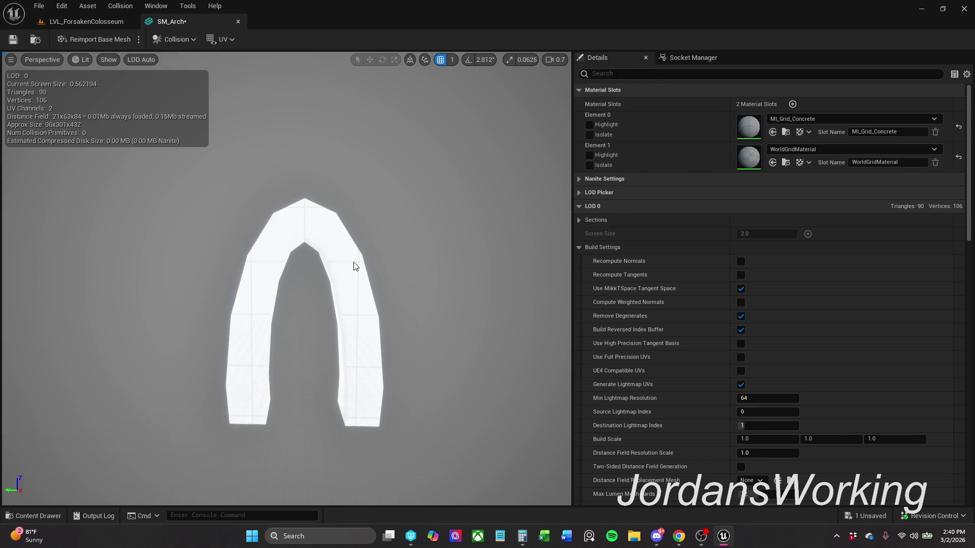
- Try box, sphere and box simplified collisions on the arch, deleting each in turn
{"action": "left_click", "coordinate": [174, 39]}
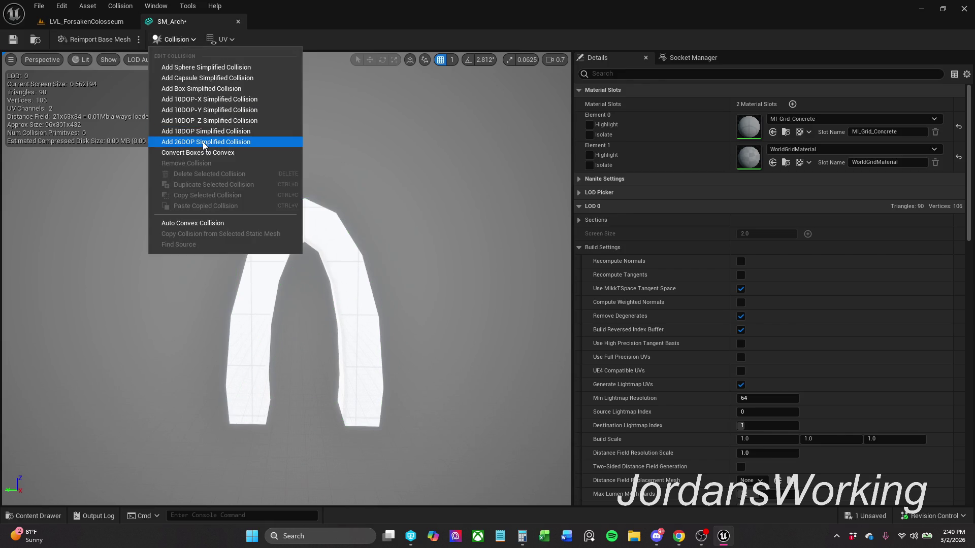
{"action": "left_click", "coordinate": [247, 90]}
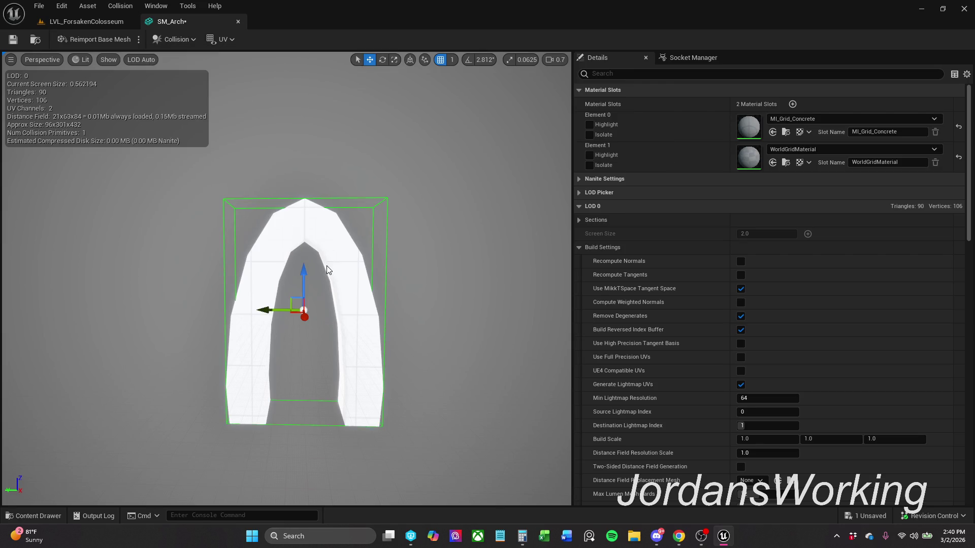
{"action": "key", "text": "Delete"}
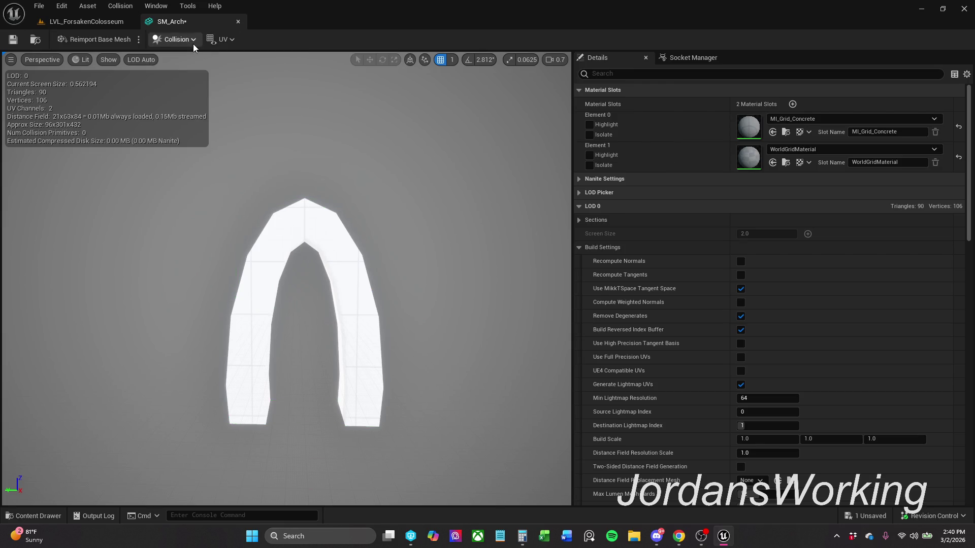
{"action": "left_click", "coordinate": [193, 43]}
{"action": "left_click", "coordinate": [220, 72]}
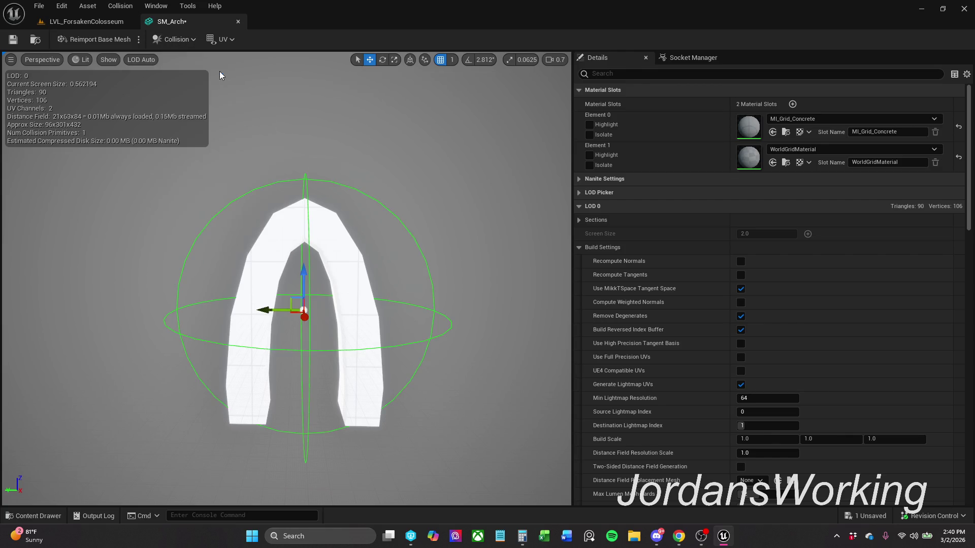
{"action": "key", "text": "Delete"}
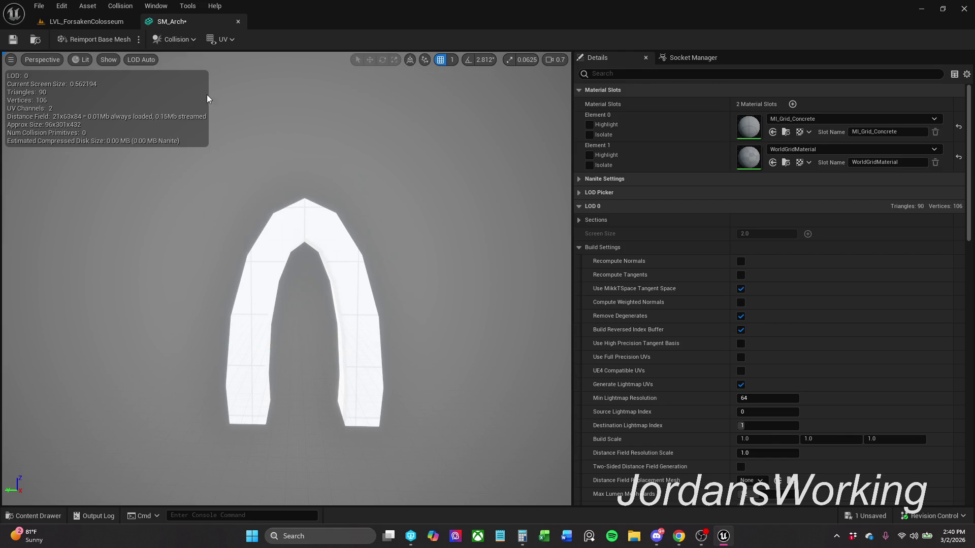
{"action": "left_click", "coordinate": [196, 39]}
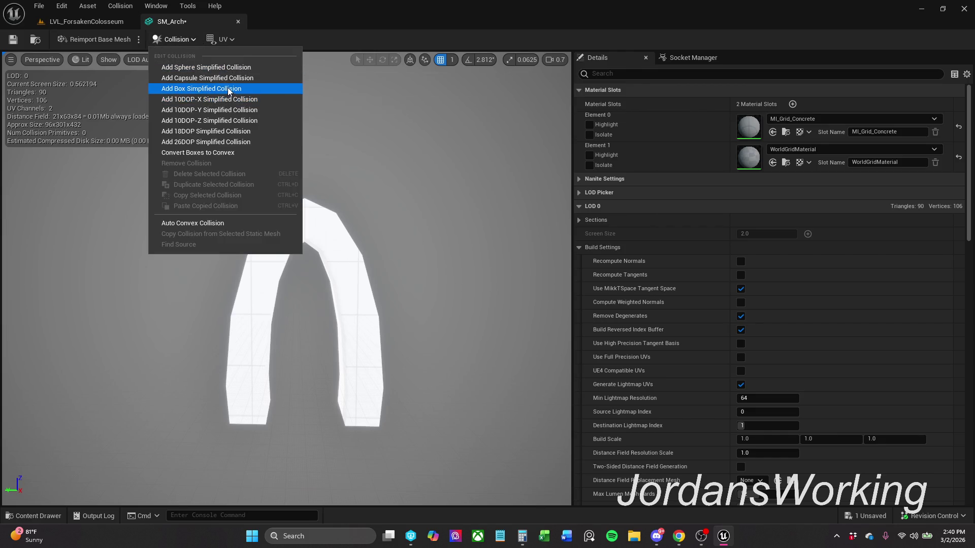
{"action": "left_click", "coordinate": [227, 89]}
{"action": "key", "text": "Delete"}
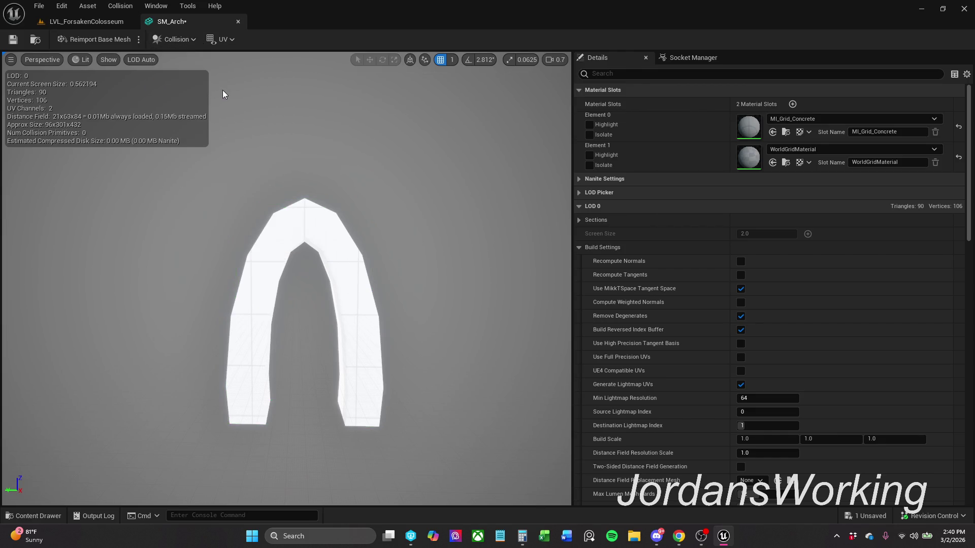
- Test k-DOP, 10DOP-Z and 18DOP collision hulls on the arch, removing each one
{"action": "left_click", "coordinate": [178, 40]}
{"action": "left_click", "coordinate": [226, 102]}
{"action": "key", "text": "Delete"}
{"action": "left_click", "coordinate": [186, 44]}
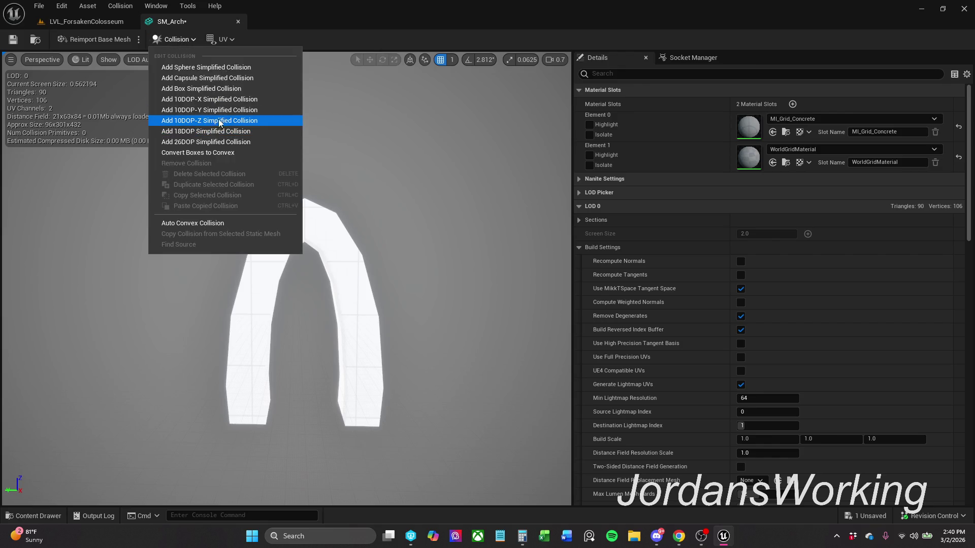
{"action": "left_click", "coordinate": [229, 106]}
{"action": "key", "text": "Delete"}
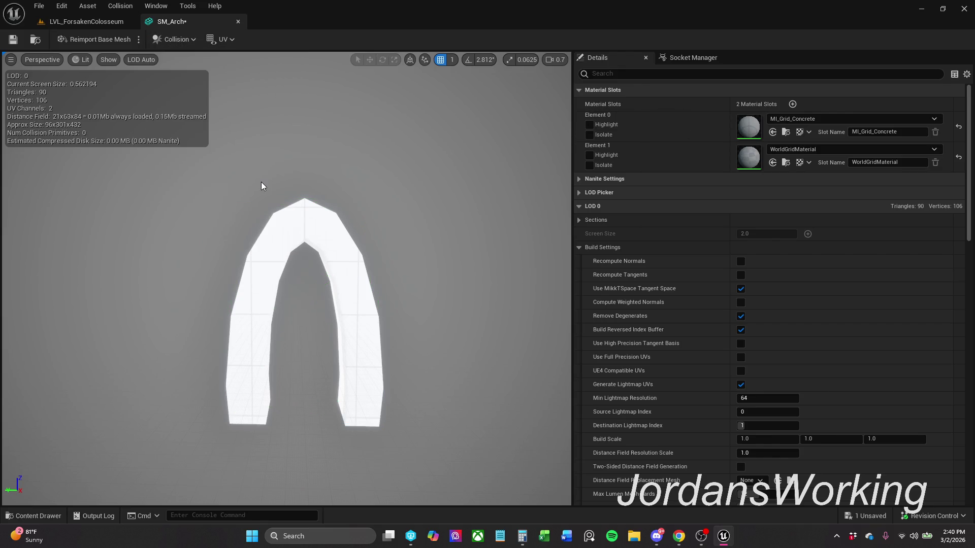
{"action": "left_click", "coordinate": [192, 40]}
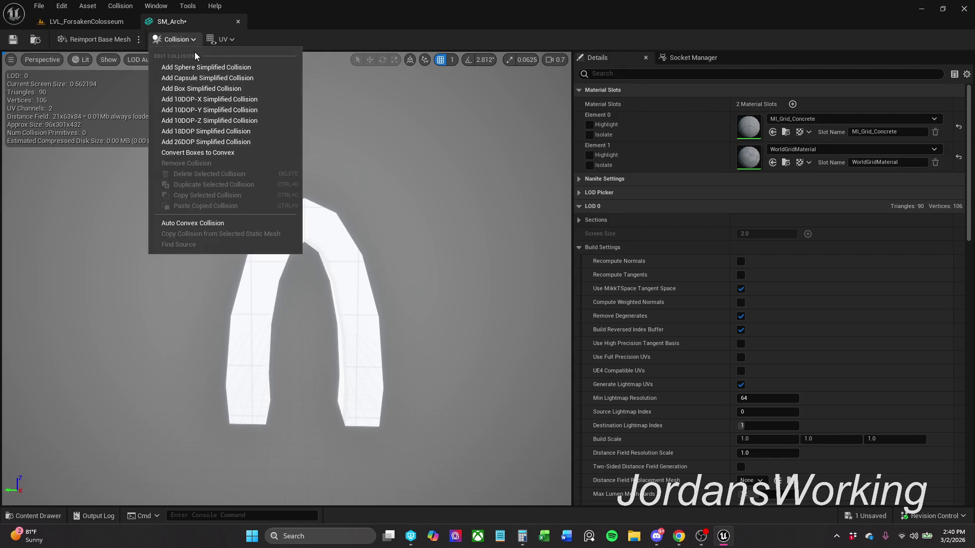
{"action": "left_click", "coordinate": [247, 133]}
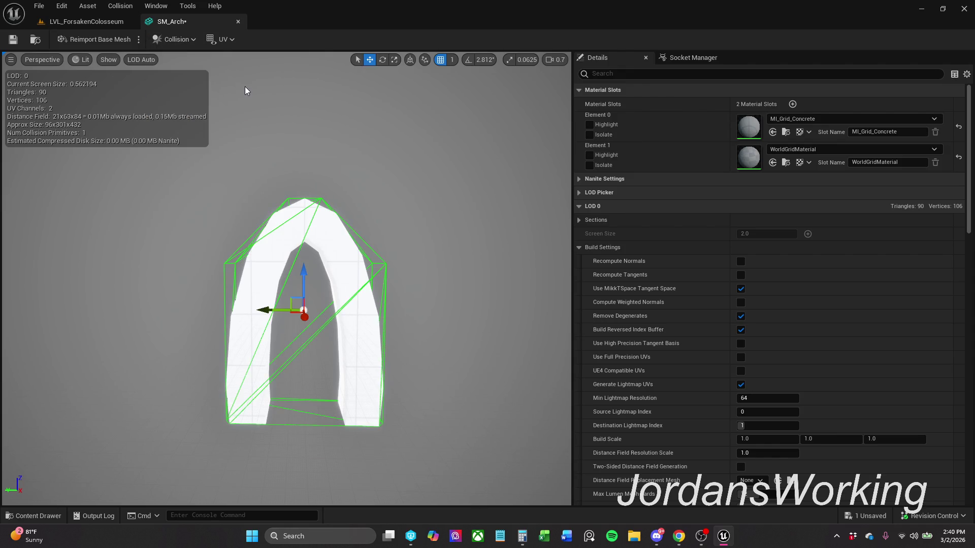
{"action": "key", "text": "Delete"}
- Test and remove a 26DOP hull, then convert box collisions to convex hulls
{"action": "left_click", "coordinate": [194, 39]}
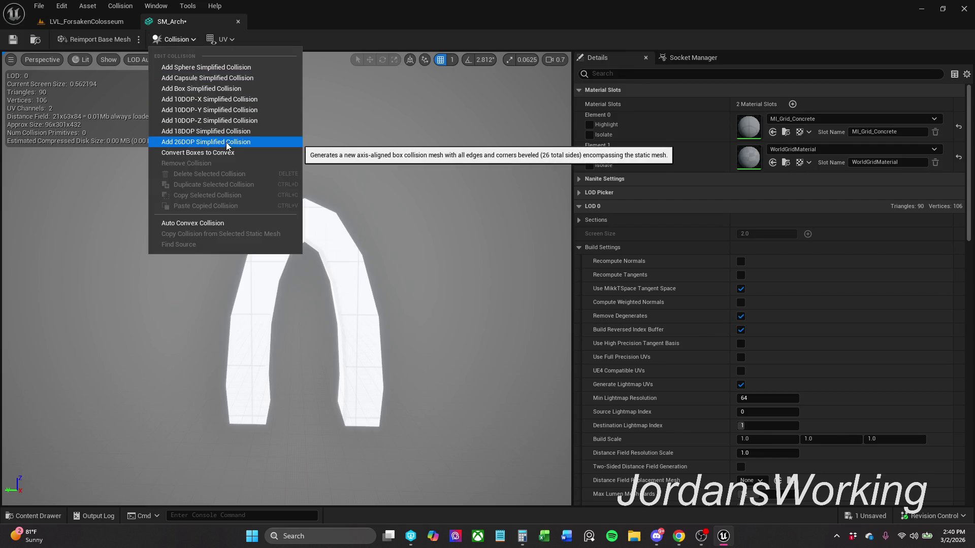
{"action": "left_click", "coordinate": [235, 144]}
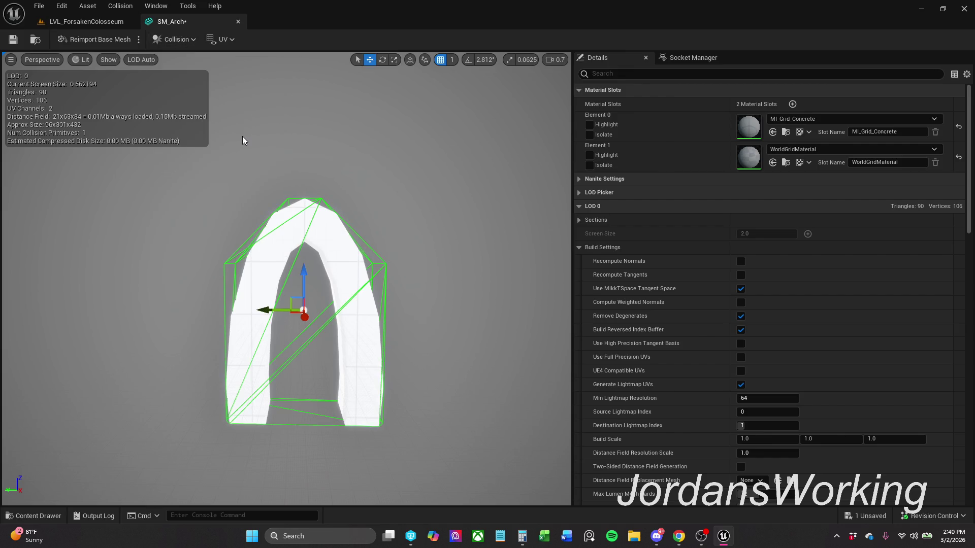
{"action": "key", "text": "Delete"}
{"action": "left_click", "coordinate": [190, 44]}
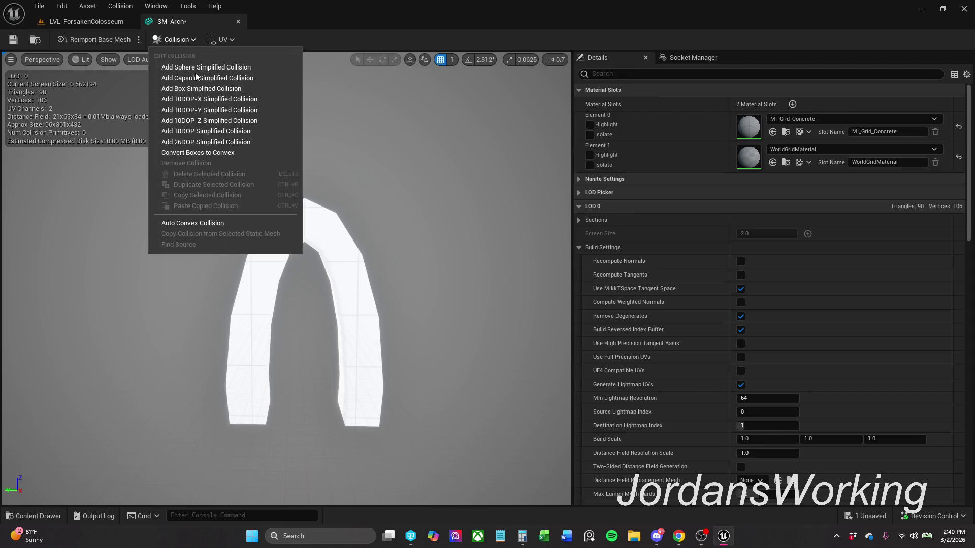
{"action": "left_click", "coordinate": [230, 152]}
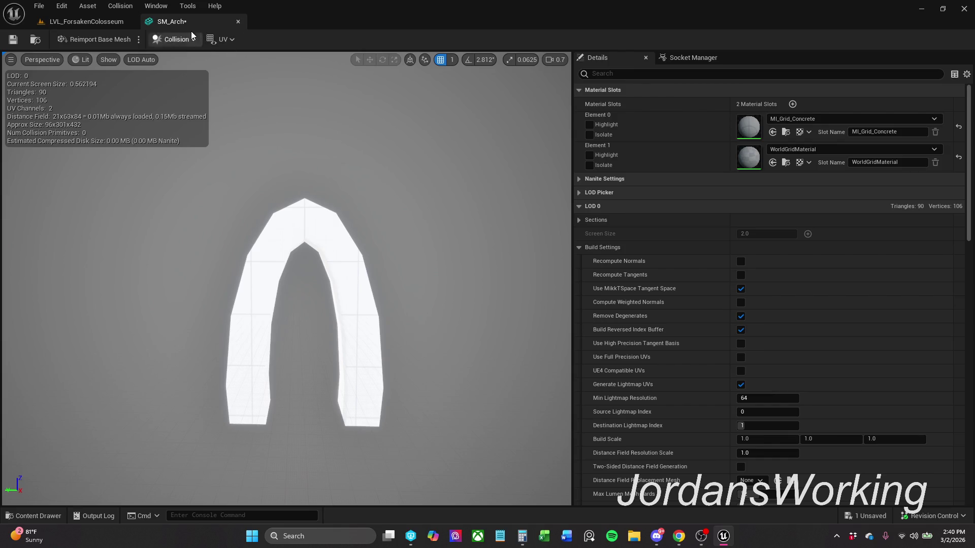
- Add a 10DOP-X simplified collision, save SM_Arch, and return to LVL_ForsakenColosseum
{"action": "left_click", "coordinate": [176, 38]}
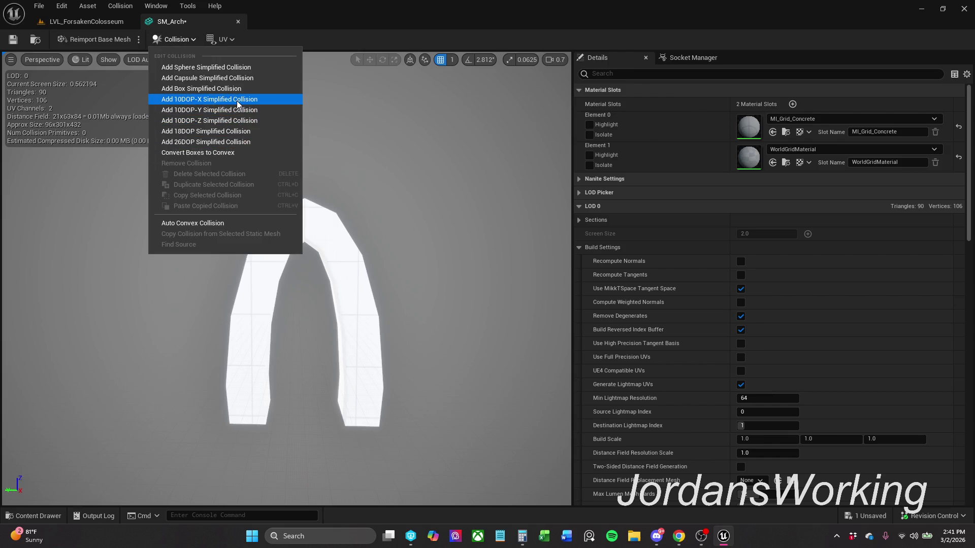
{"action": "left_click", "coordinate": [237, 100]}
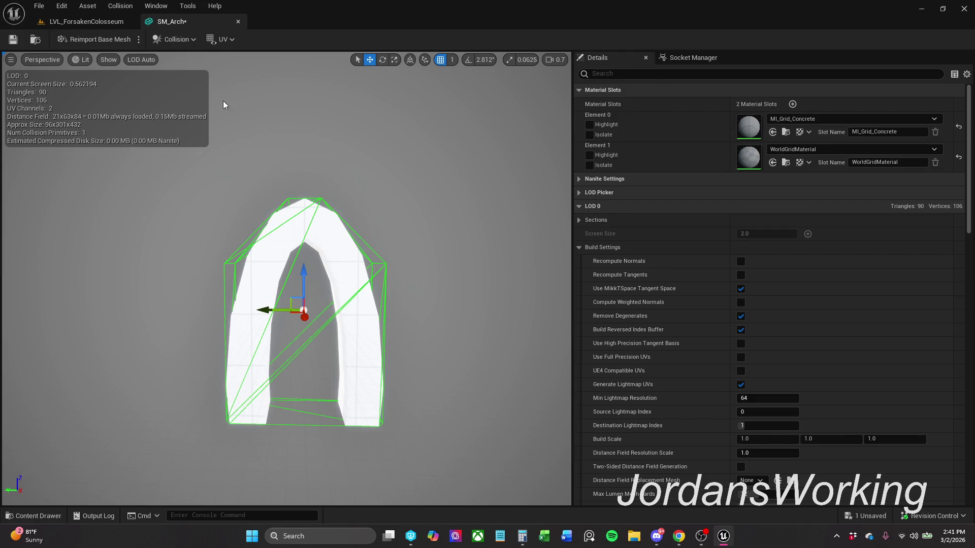
{"action": "left_click", "coordinate": [13, 41]}
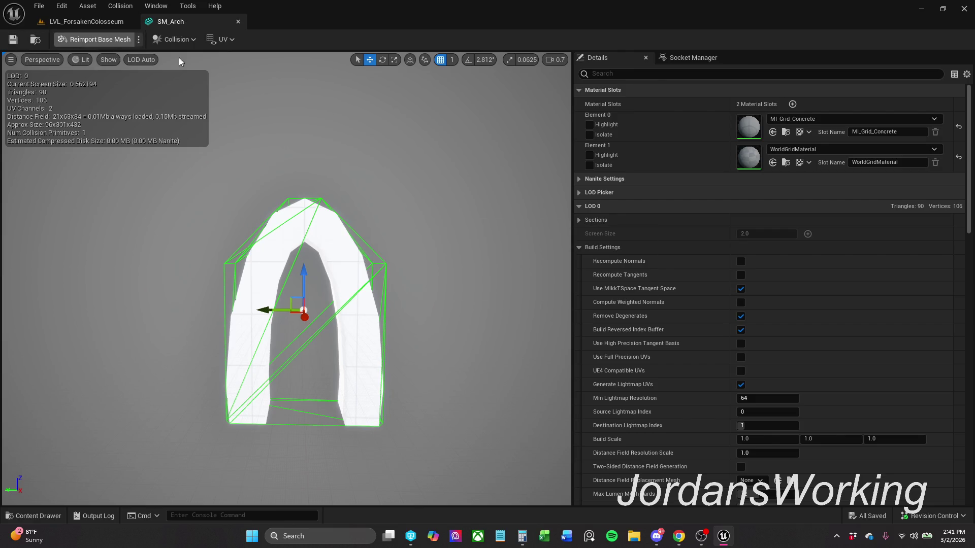
{"action": "left_click", "coordinate": [121, 22]}
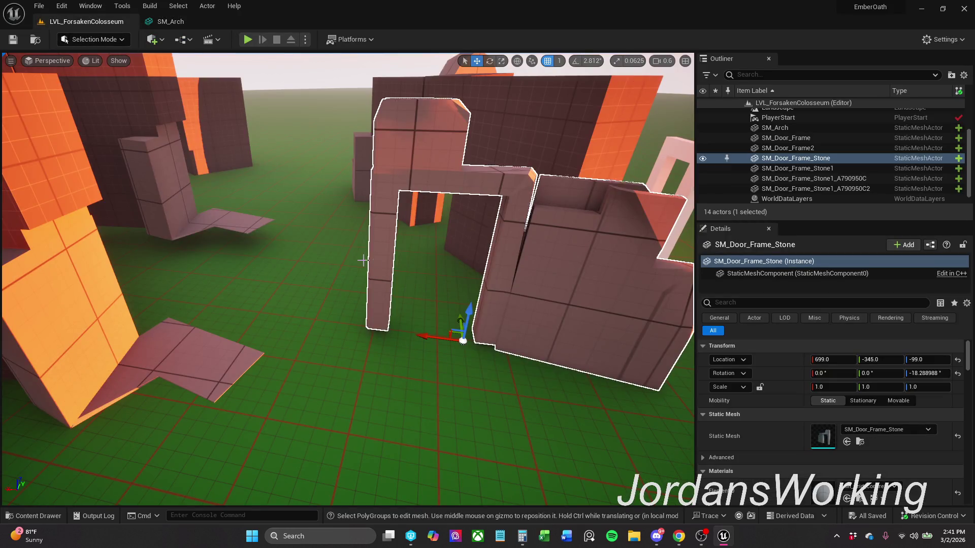
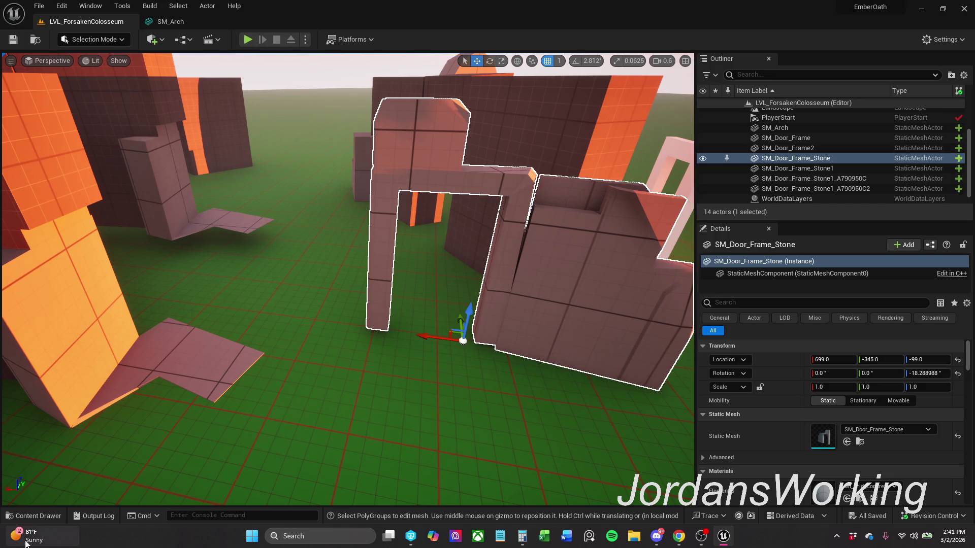
- Open SM_Door_Frame from Blockout/Doors in the mesh editor, then return to the LVL_ForsakenColosseum level
{"action": "left_click", "coordinate": [50, 518]}
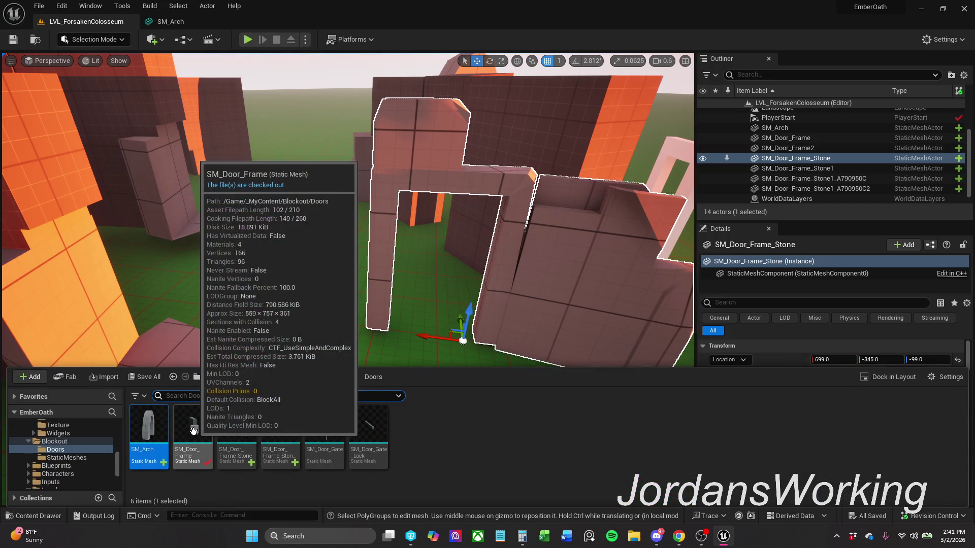
{"action": "double_click", "coordinate": [193, 430]}
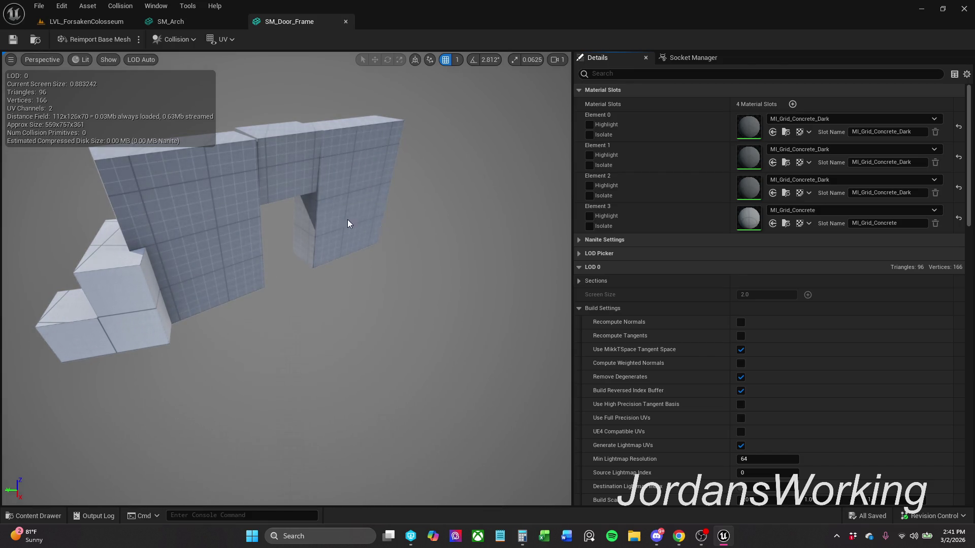
{"action": "left_click", "coordinate": [130, 19]}
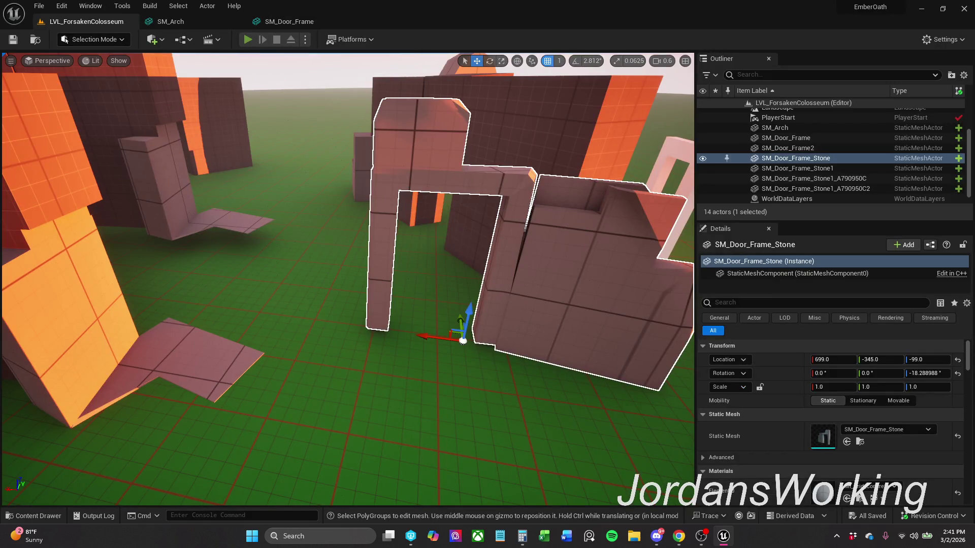
{"action": "left_click", "coordinate": [247, 41]}
{"action": "key", "text": "w"}
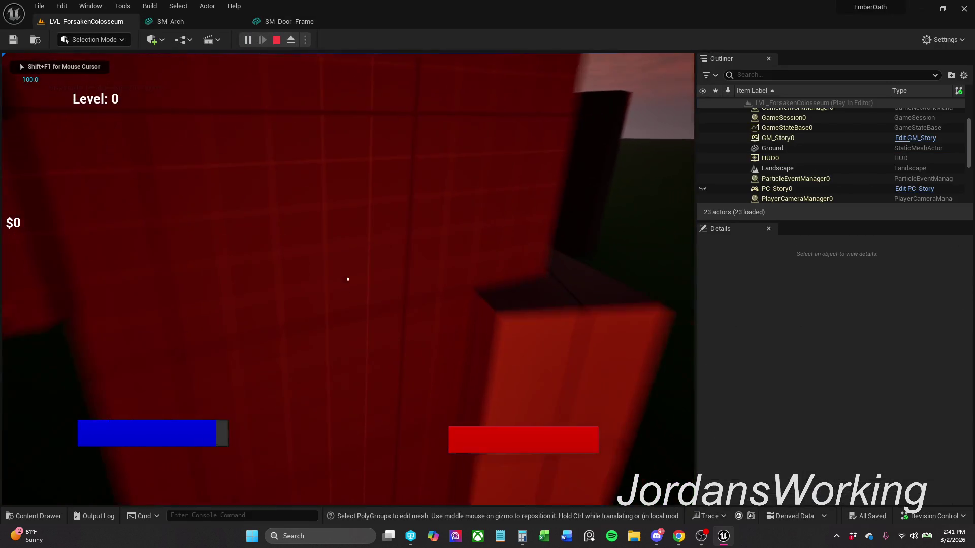
{"action": "key", "text": "w"}
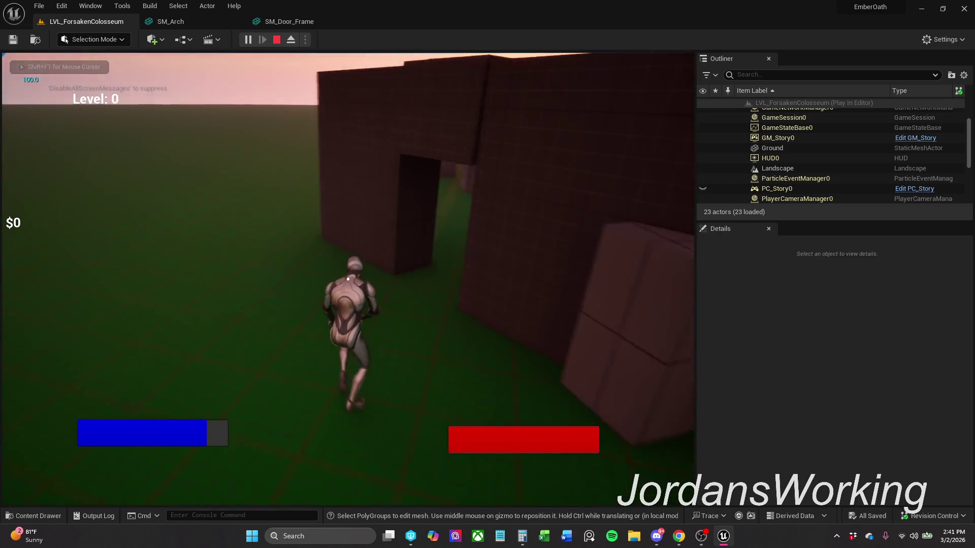
{"action": "key", "text": "w"}
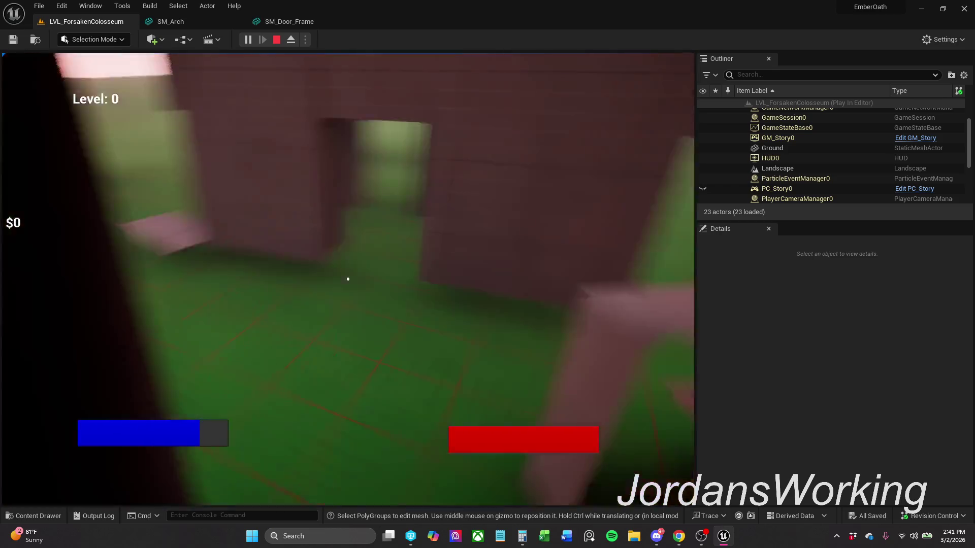
{"action": "key", "text": "w"}
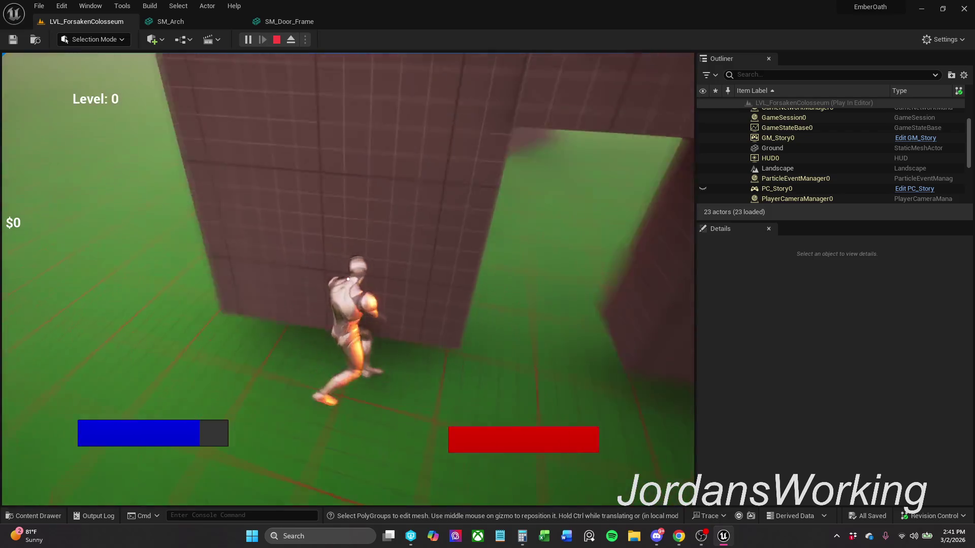
{"action": "key", "text": "w"}
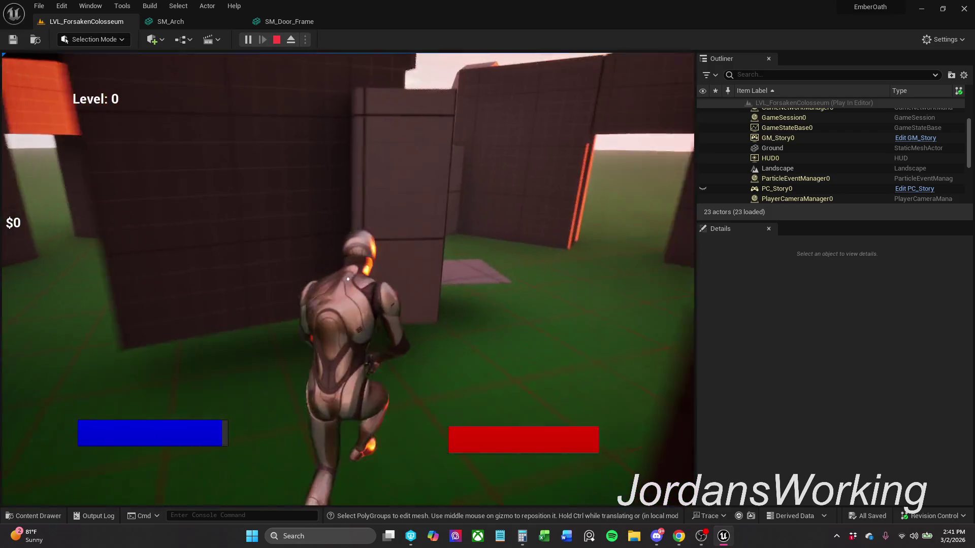
{"action": "key", "text": "w"}
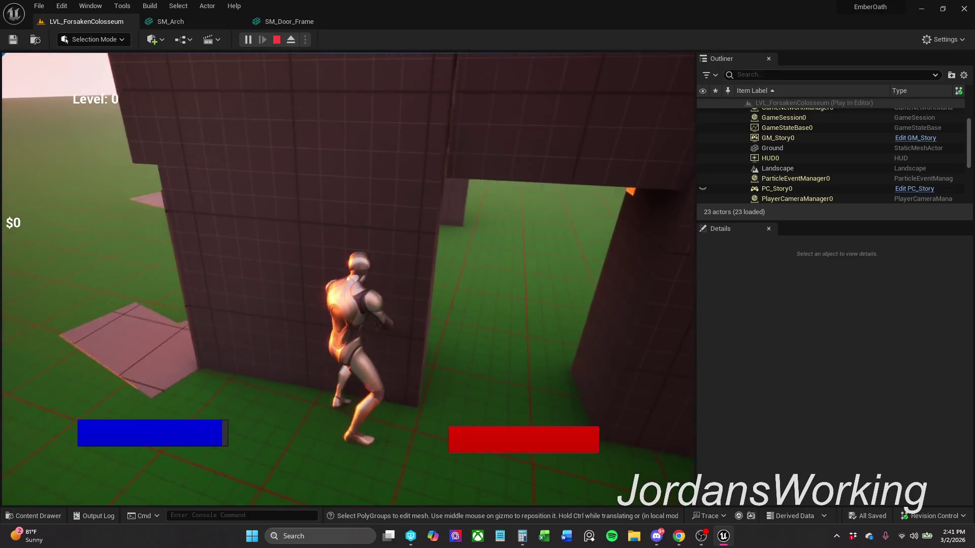
{"action": "key", "text": "Escape"}
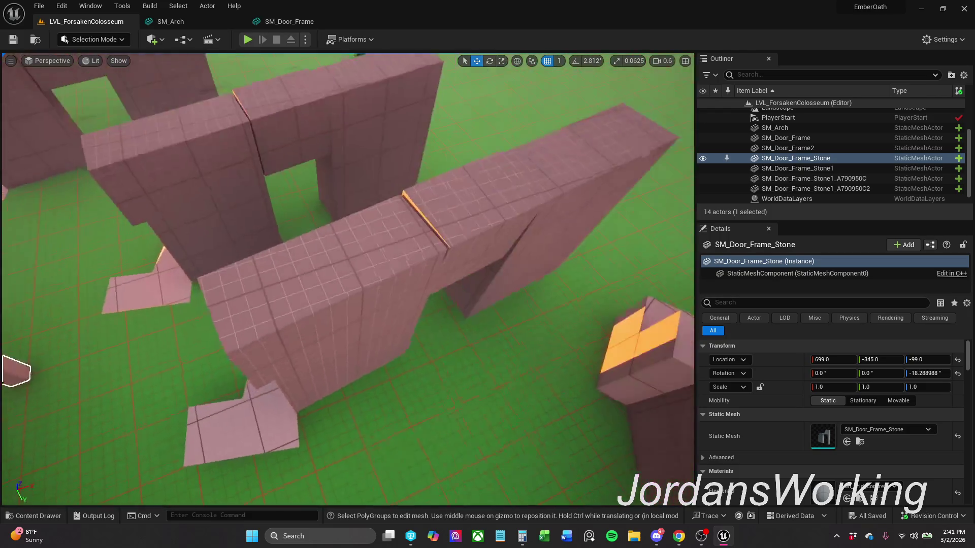
- Delete the SM_Door_Frame_Stone1_A790950C2 wall from the level
{"action": "scroll", "coordinate": [391, 222], "scroll_direction": "down", "scroll_amount": 5}
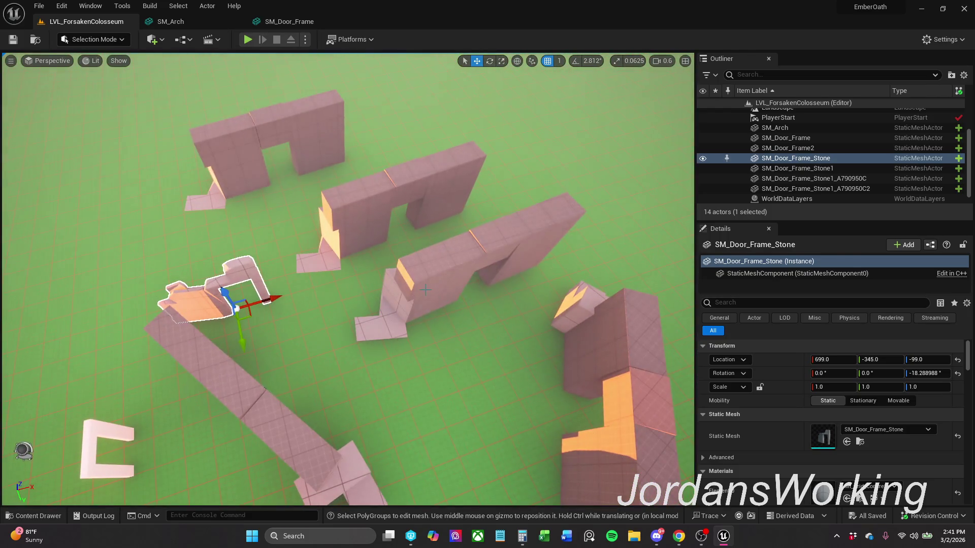
{"action": "left_click", "coordinate": [426, 290]}
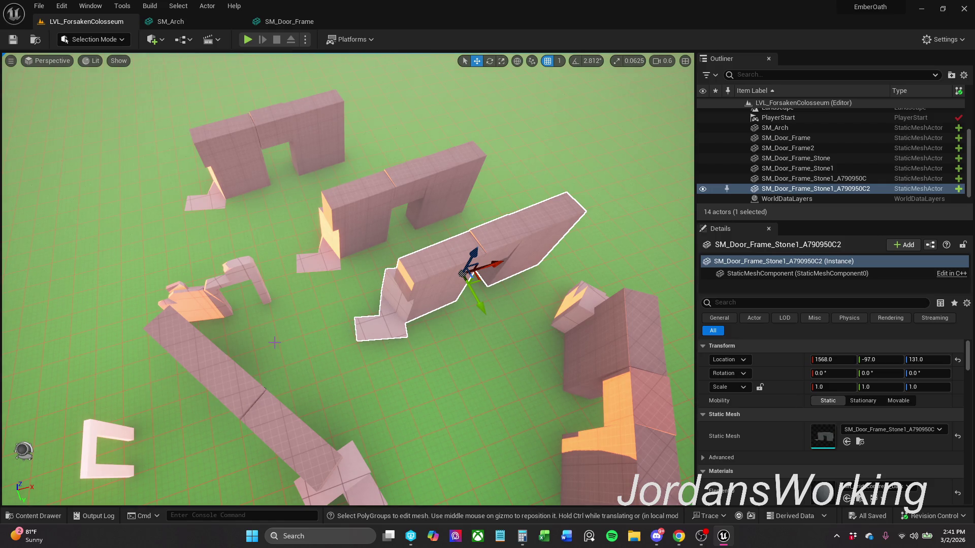
{"action": "key", "text": "Delete"}
- Move SM_Door_Frame2 to 1092, 204, -99 and rotate it to about 228°
{"action": "left_click", "coordinate": [226, 391]}
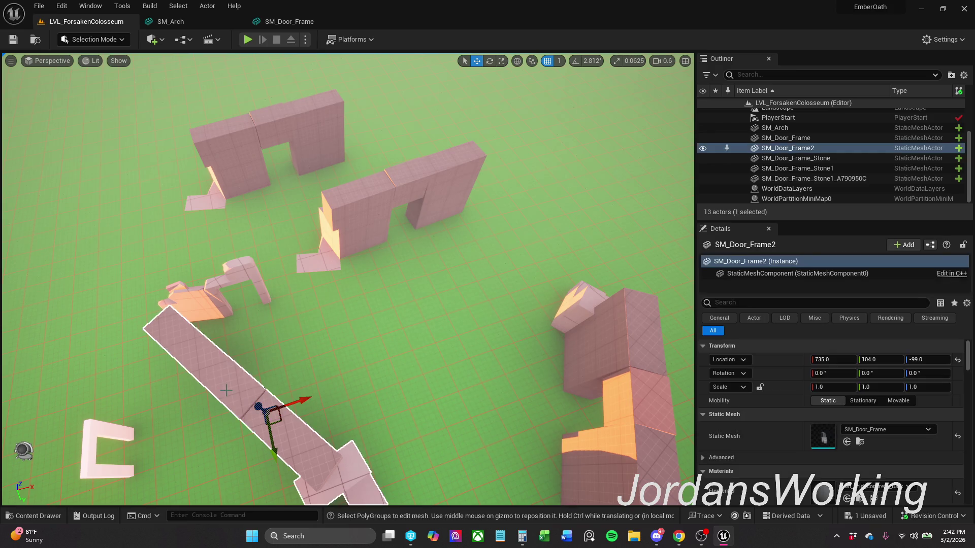
{"action": "left_click_drag", "start_coordinate": [281, 421], "coordinate": [375, 382]}
{"action": "key", "text": "e"}
{"action": "mouse_move", "coordinate": [345, 433]}
{"action": "left_mouse_down"}
{"action": "mouse_move", "coordinate": [418, 420]}
{"action": "mouse_move", "coordinate": [370, 467]}
{"action": "mouse_move", "coordinate": [304, 406]}
{"action": "mouse_move", "coordinate": [289, 355]}
{"action": "mouse_move", "coordinate": [315, 327]}
{"action": "mouse_move", "coordinate": [289, 348]}
{"action": "left_mouse_up"}
{"action": "key", "text": "w"}
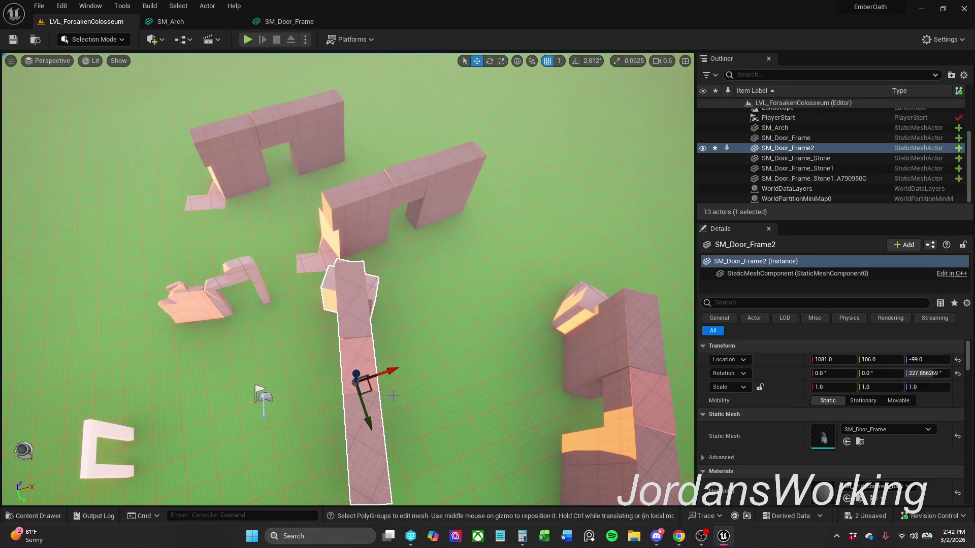
{"action": "mouse_move", "coordinate": [369, 394]}
{"action": "left_mouse_down"}
{"action": "mouse_move", "coordinate": [359, 396]}
{"action": "mouse_move", "coordinate": [333, 348]}
{"action": "mouse_move", "coordinate": [277, 373]}
{"action": "mouse_move", "coordinate": [387, 468]}
{"action": "left_mouse_up"}
{"action": "left_click", "coordinate": [341, 383]}
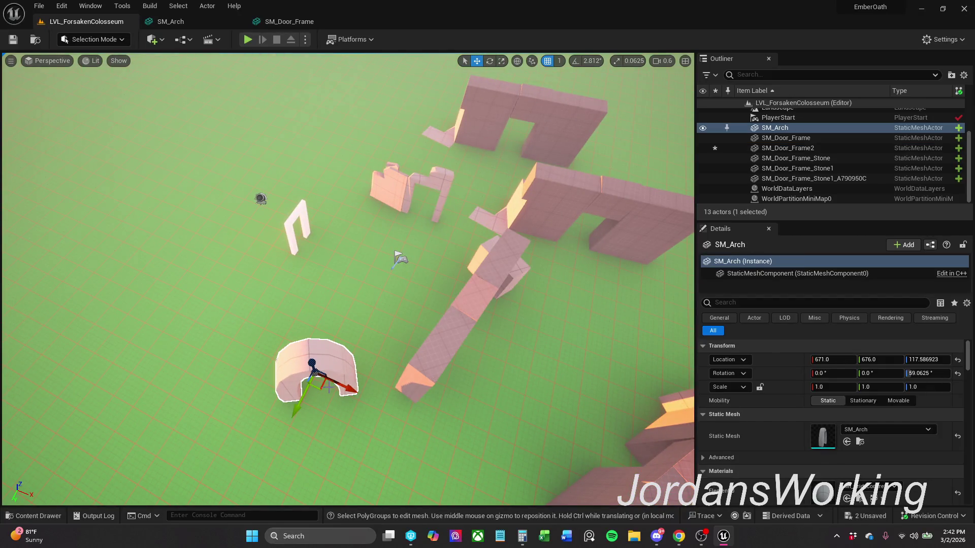
- Move SM_Arch to 700, 781 and scale it to about 0.6 along X
{"action": "left_click_drag", "start_coordinate": [323, 390], "coordinate": [315, 426]}
{"action": "key", "text": "e"}
{"action": "key", "text": "r"}
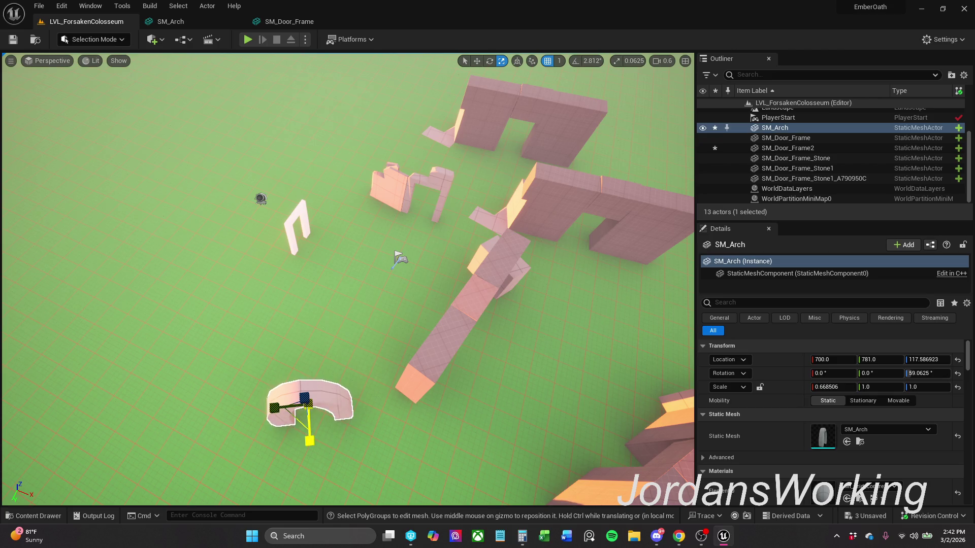
{"action": "left_click_drag", "start_coordinate": [355, 304], "coordinate": [386, 244]}
{"action": "key", "text": "w"}
{"action": "left_click_drag", "start_coordinate": [356, 279], "coordinate": [315, 299]}
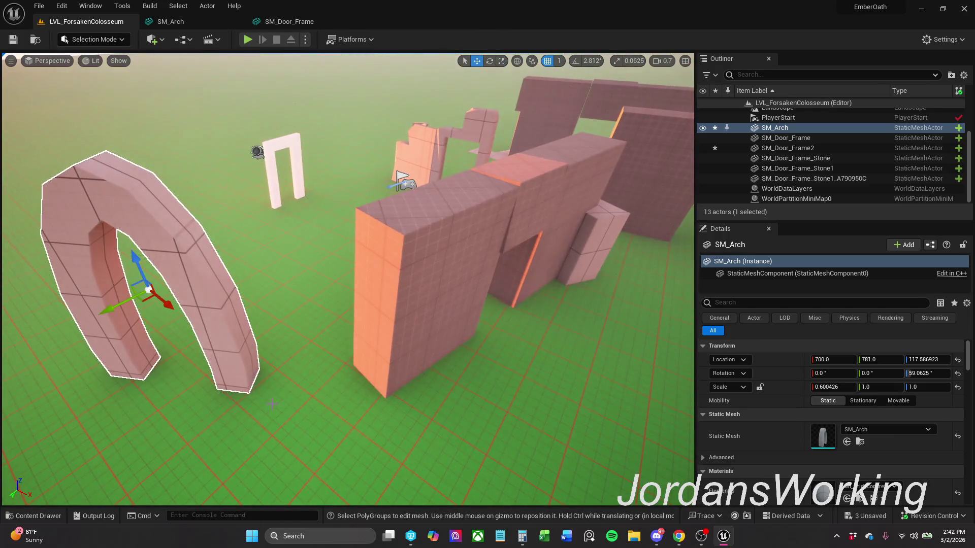
- Undo the arch's accidental upward move and fly down to eye level among the walls
{"action": "left_click_drag", "start_coordinate": [138, 260], "coordinate": [138, 235]}
{"action": "key", "text": "super"}
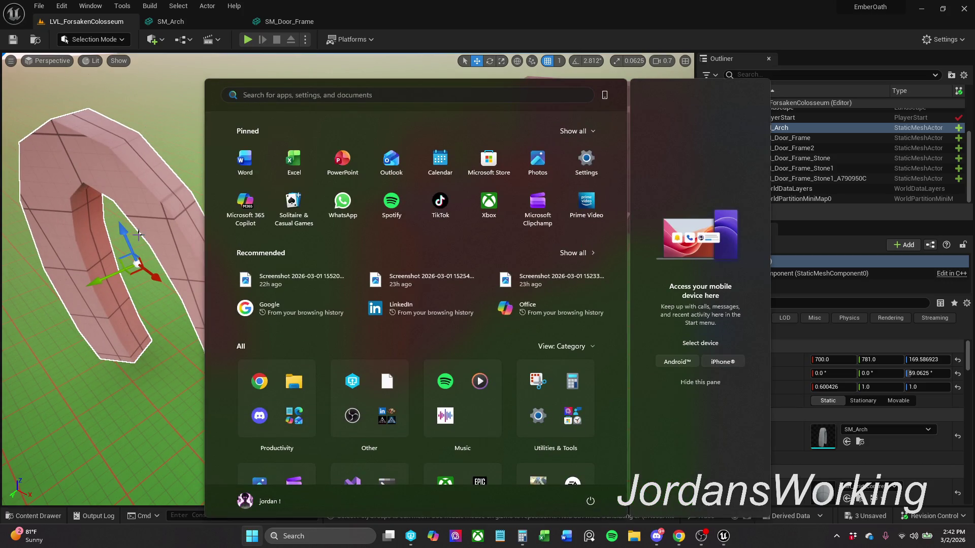
{"action": "key", "text": "Escape"}
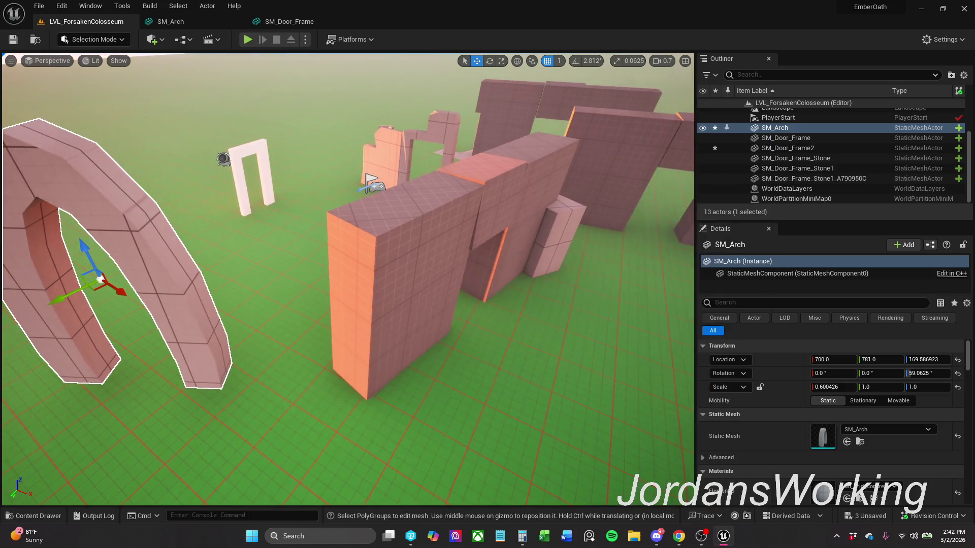
{"action": "key", "text": "ctrl+z"}
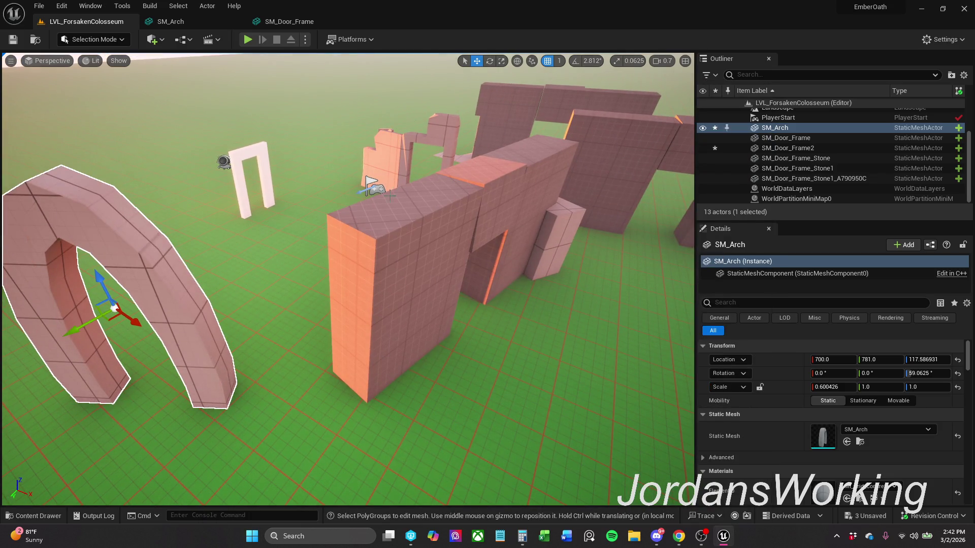
{"action": "mouse_move", "coordinate": [578, 205]}
{"action": "left_mouse_down"}
{"action": "mouse_move", "coordinate": [578, 190]}
{"action": "mouse_move", "coordinate": [544, 208]}
{"action": "mouse_move", "coordinate": [537, 185]}
{"action": "mouse_move", "coordinate": [523, 189]}
{"action": "mouse_move", "coordinate": [533, 213]}
{"action": "mouse_move", "coordinate": [507, 229]}
{"action": "mouse_move", "coordinate": [374, 274]}
{"action": "mouse_move", "coordinate": [305, 122]}
{"action": "left_mouse_up"}
{"action": "left_click", "coordinate": [378, 273]}
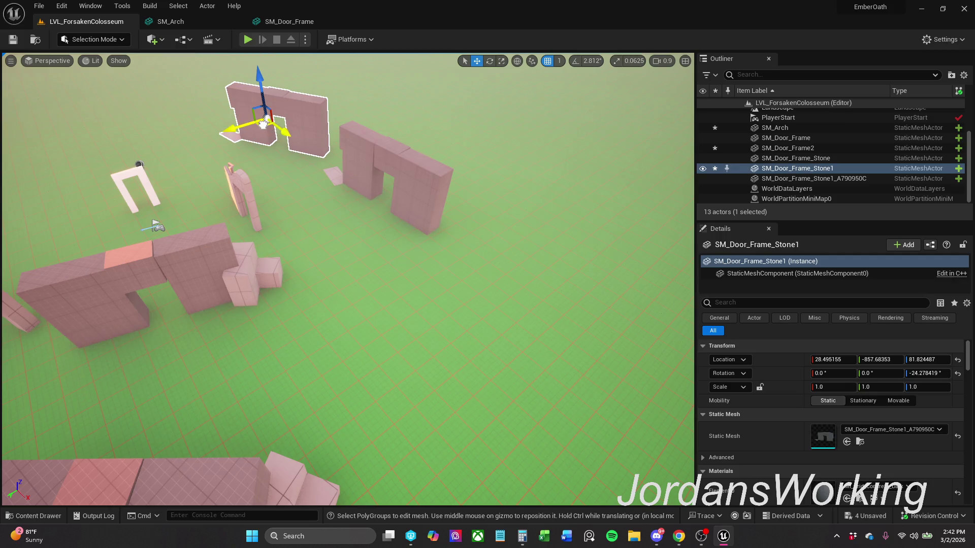
- Shift SM_Door_Frame_Stone1 along negative X to -159.5, -747.7
{"action": "left_click_drag", "start_coordinate": [243, 125], "coordinate": [228, 133]}
{"action": "scroll", "coordinate": [348, 279], "scroll_direction": "up", "scroll_amount": 2}
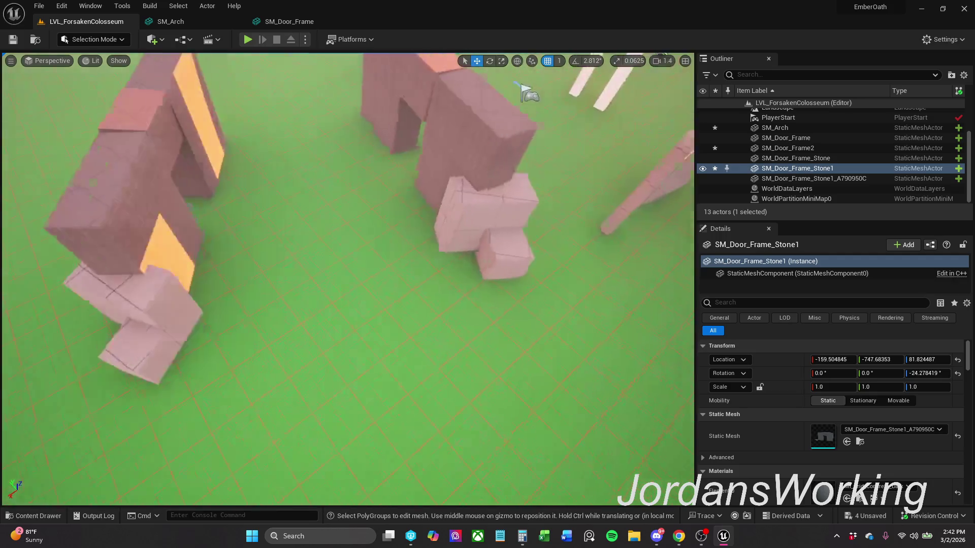
{"action": "scroll", "coordinate": [348, 279], "scroll_direction": "down", "scroll_amount": 2}
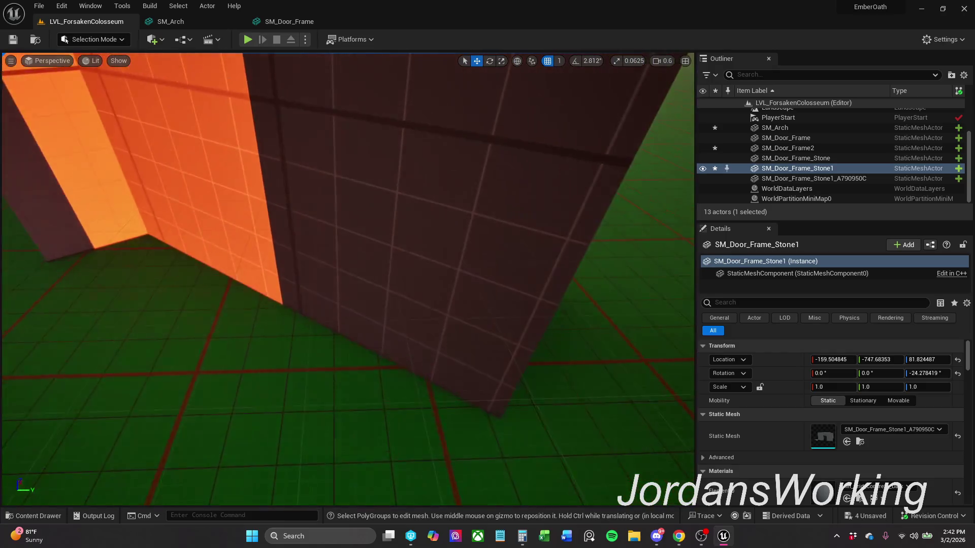
{"action": "key", "text": "s"}
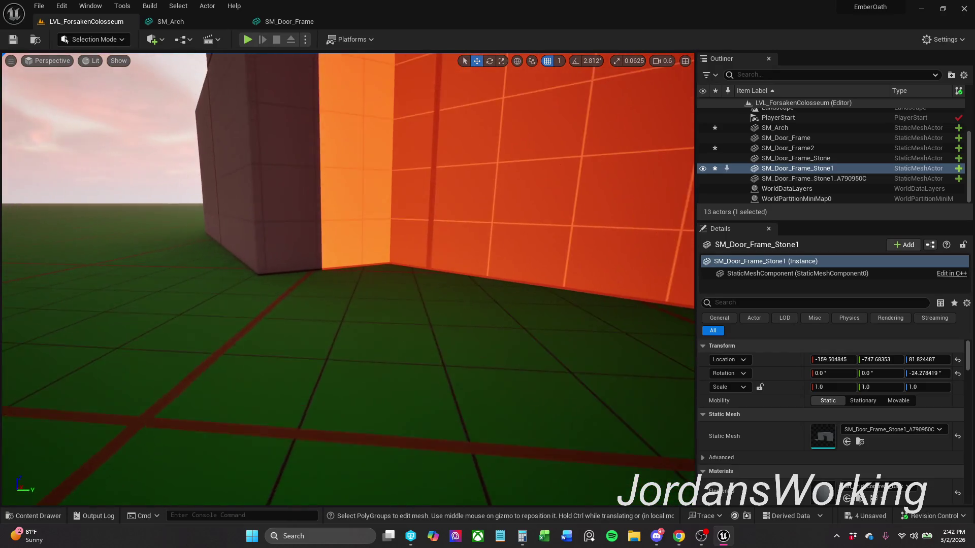
{"action": "scroll", "coordinate": [348, 280], "scroll_direction": "down", "scroll_amount": 1}
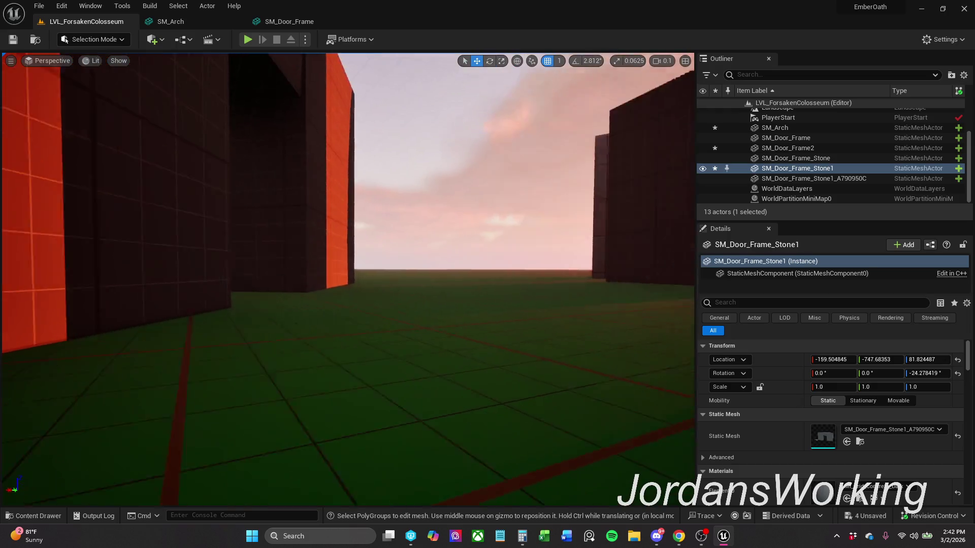
{"action": "scroll", "coordinate": [347, 279], "scroll_direction": "up", "scroll_amount": 2}
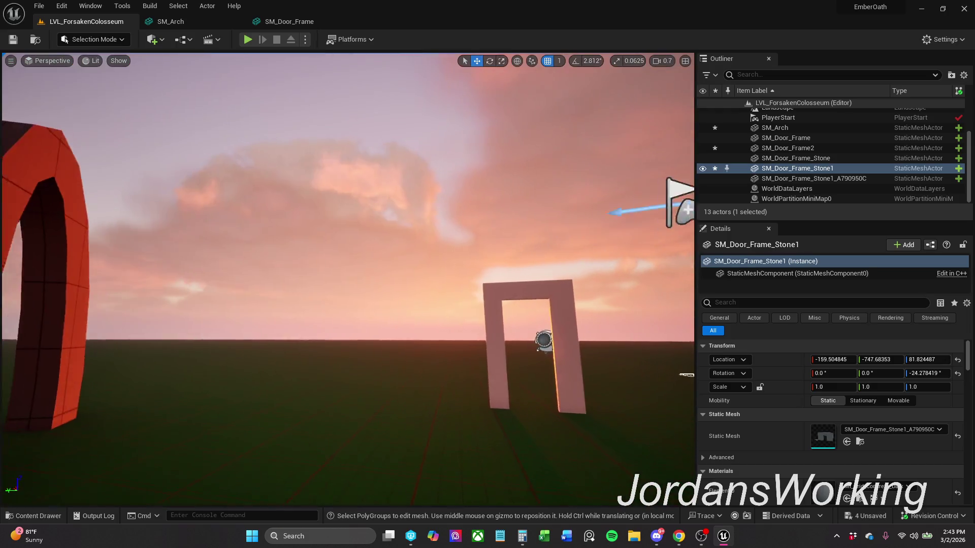
{"action": "key", "text": "e"}
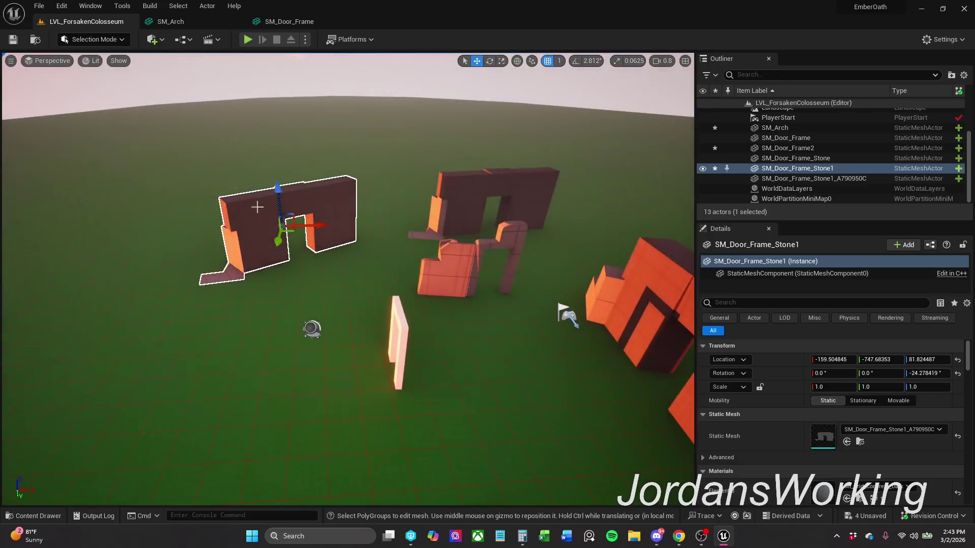
- Save all, close the SM_Arch and SM_Door_Frame mesh tabs, and start a playtest
{"action": "left_click", "coordinate": [39, 7]}
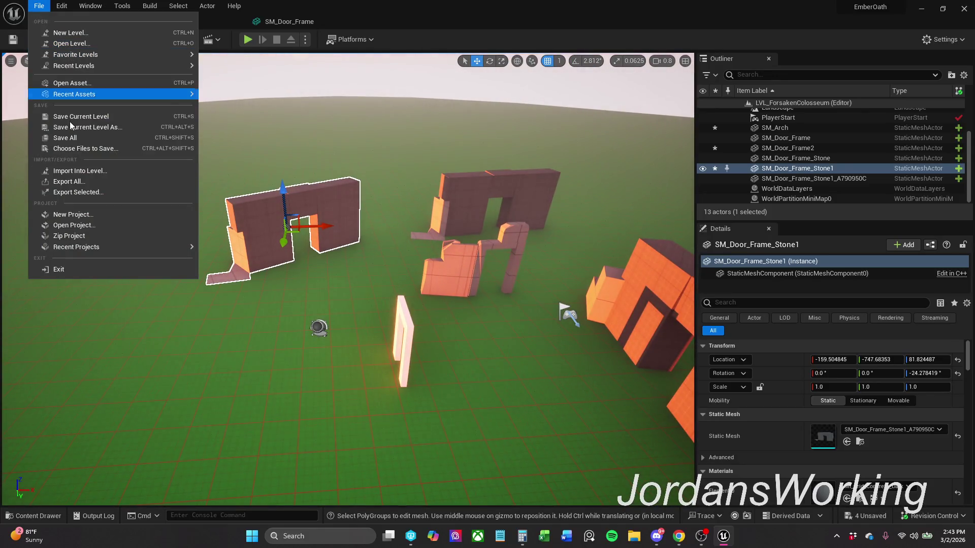
{"action": "left_click", "coordinate": [61, 135]}
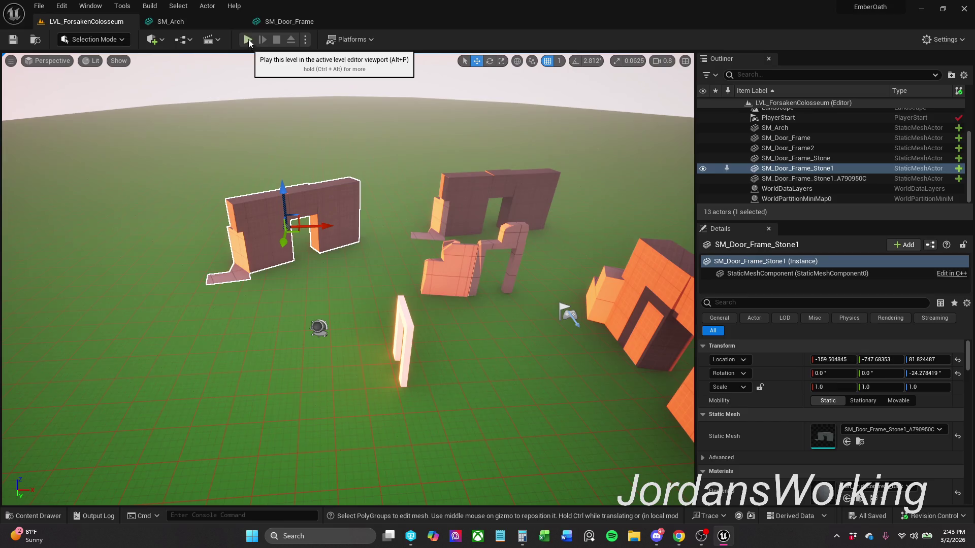
{"action": "left_click", "coordinate": [199, 20]}
{"action": "left_click", "coordinate": [237, 22]}
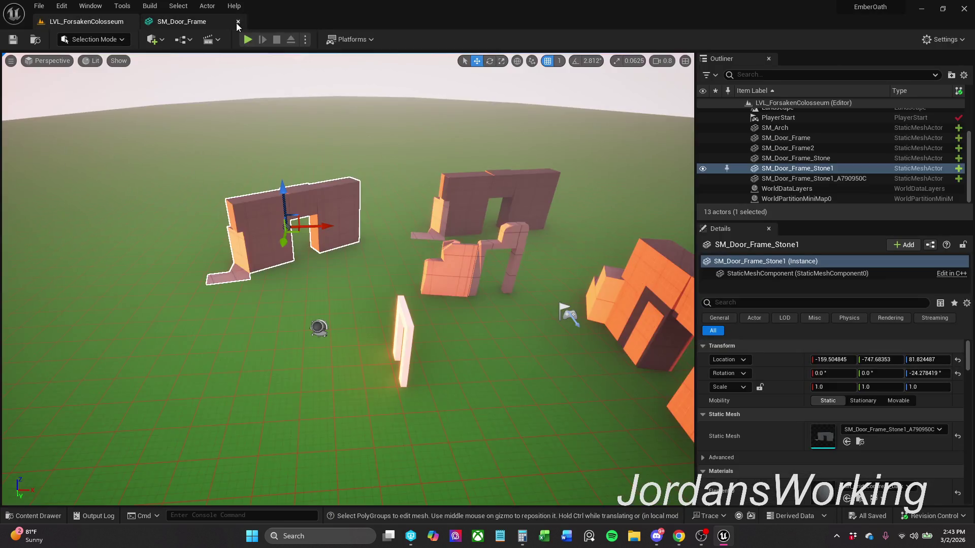
{"action": "left_click", "coordinate": [237, 23]}
{"action": "left_click", "coordinate": [252, 41]}
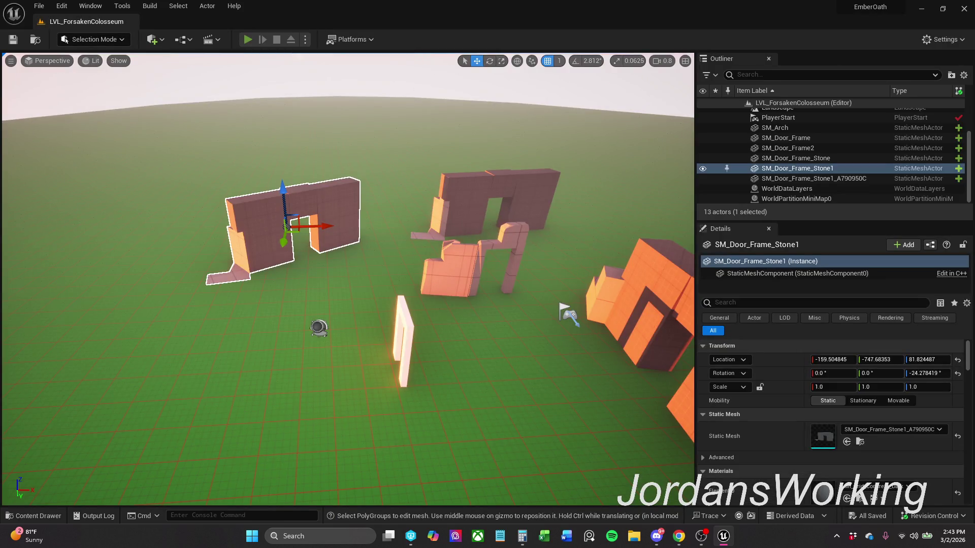
- Run the character through the doorway, stop the playtest, and look around the door assets and scene
{"action": "key", "text": "w"}
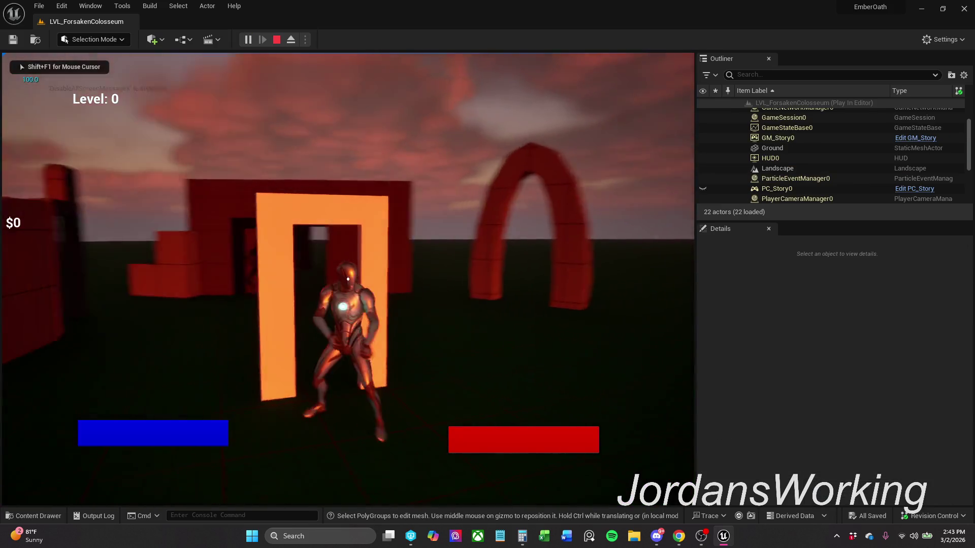
{"action": "key", "text": "w"}
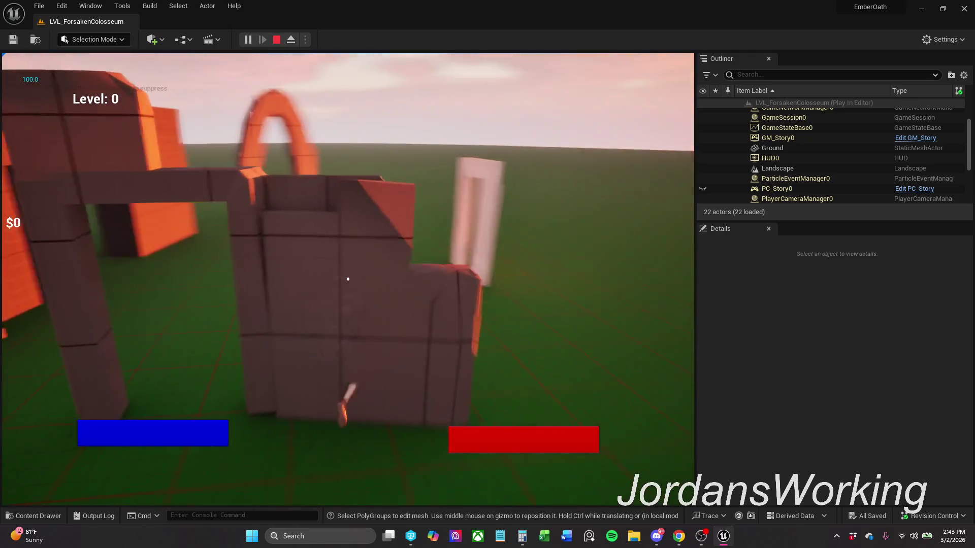
{"action": "key", "text": "Escape"}
{"action": "key", "text": "w"}
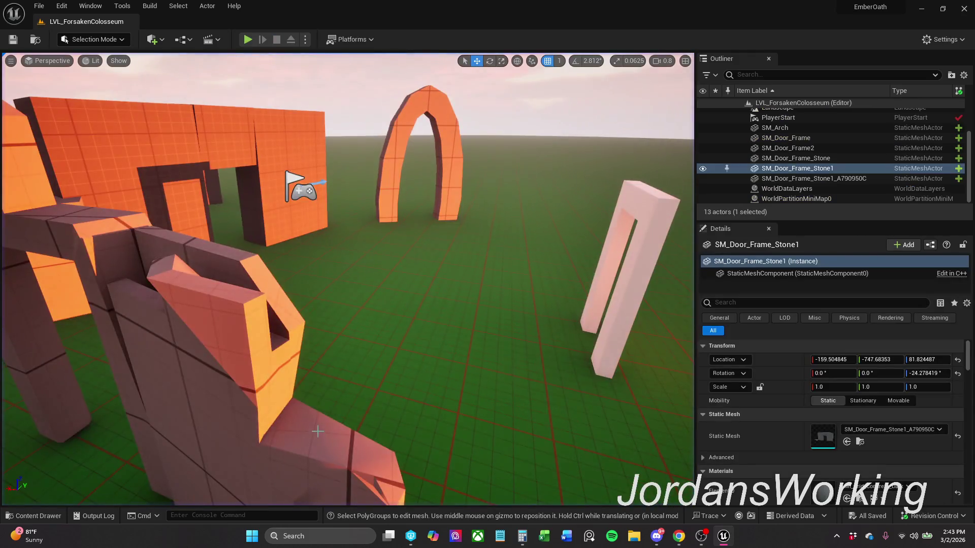
{"action": "key", "text": "d"}
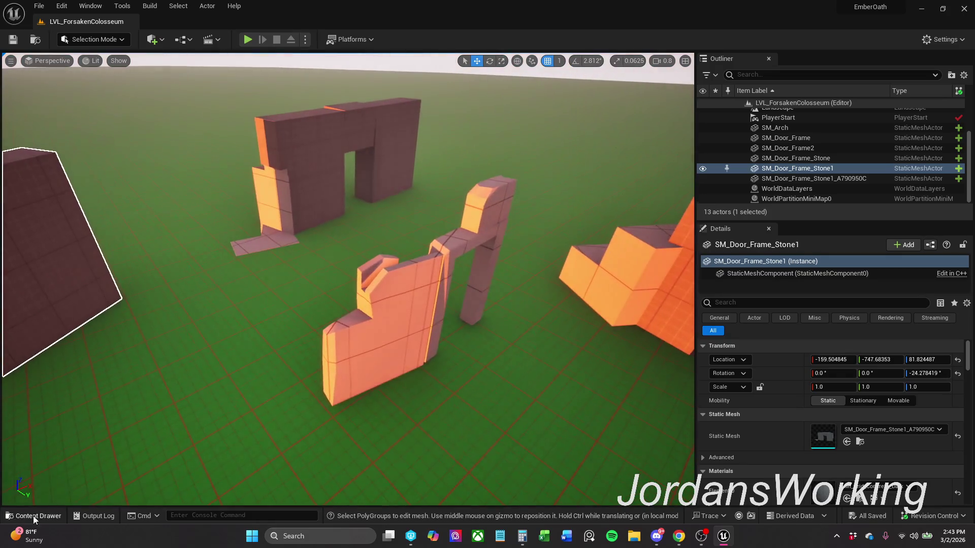
{"action": "left_click", "coordinate": [37, 516]}
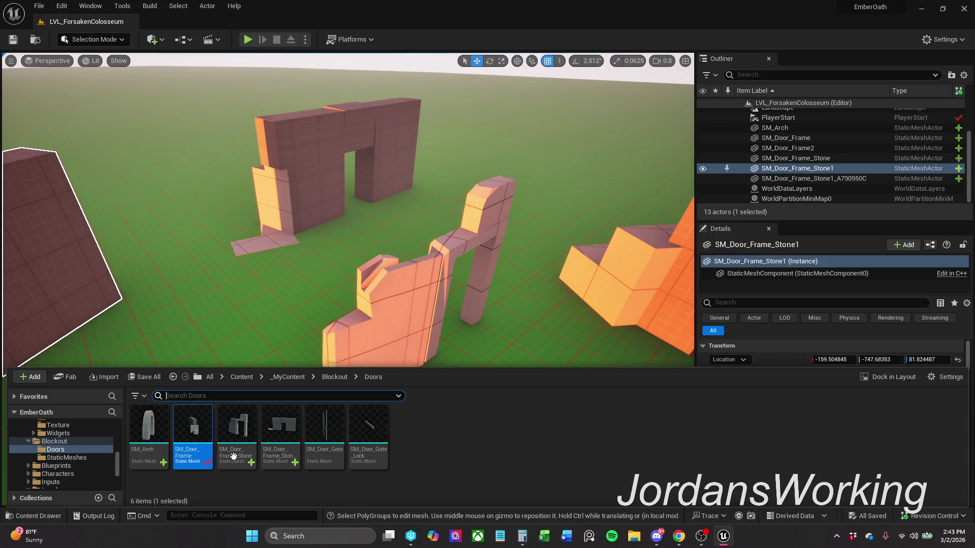
{"action": "key", "text": "s"}
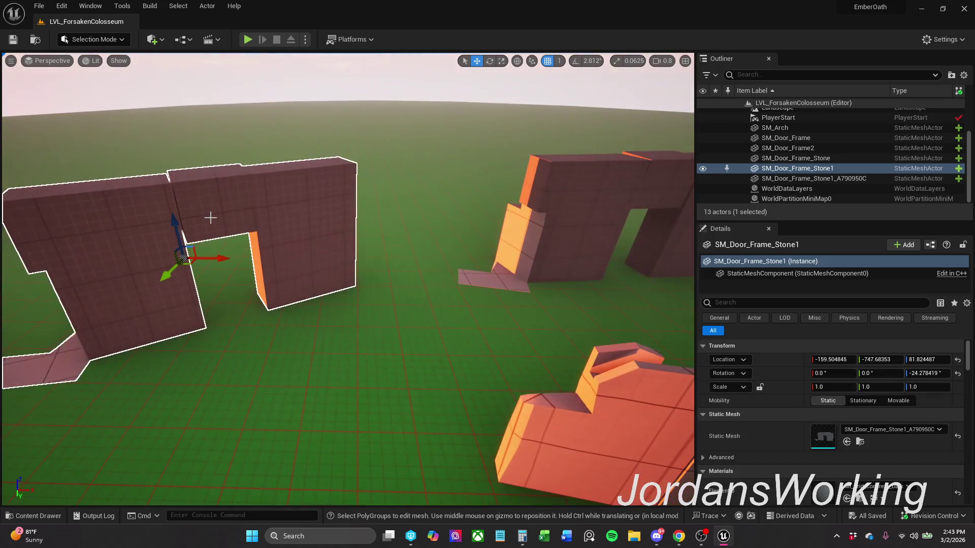
{"action": "left_click_drag", "start_coordinate": [264, 211], "coordinate": [118, 451]}
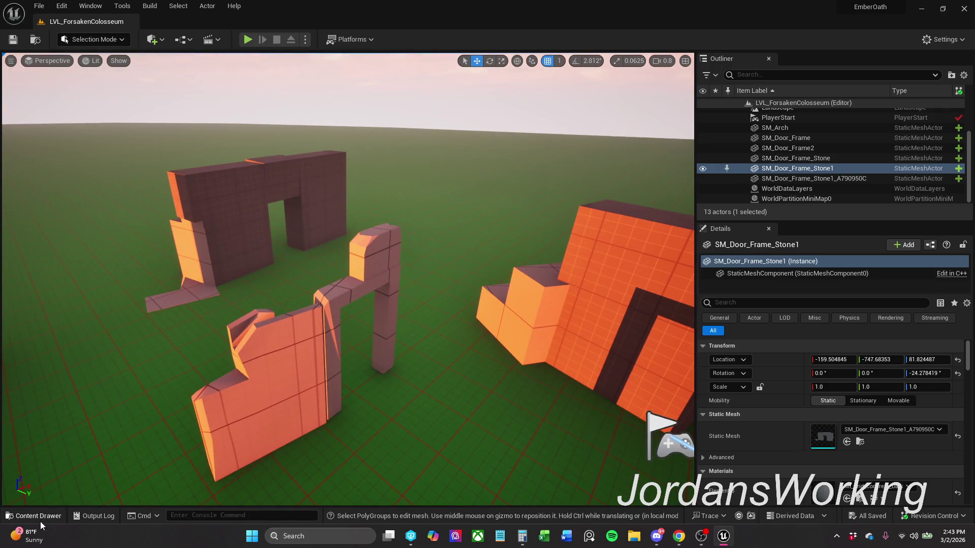
{"action": "left_click", "coordinate": [36, 516]}
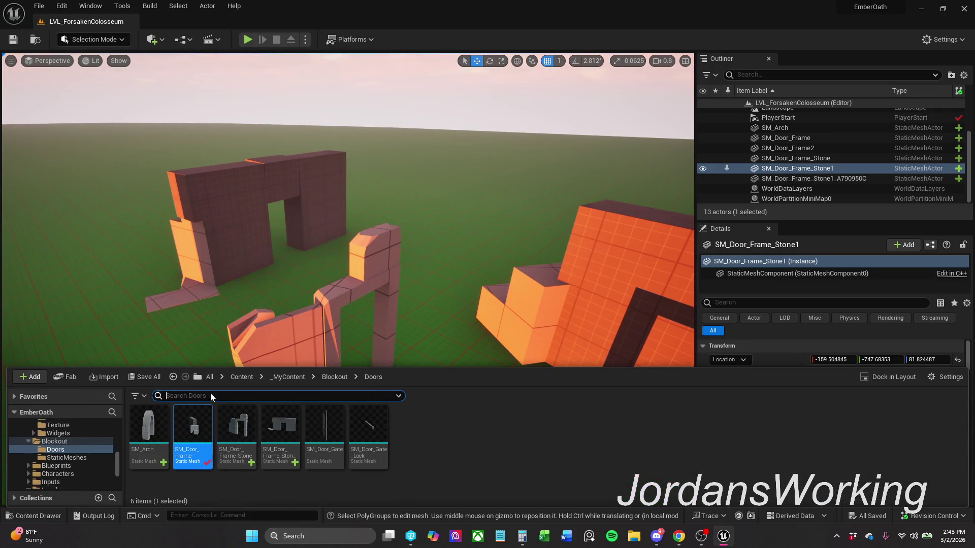
- Playtest the orange doorway again, then focus SM_Door_Frame_Stone1 and select SM_Door_Frame2
{"action": "left_click", "coordinate": [252, 43]}
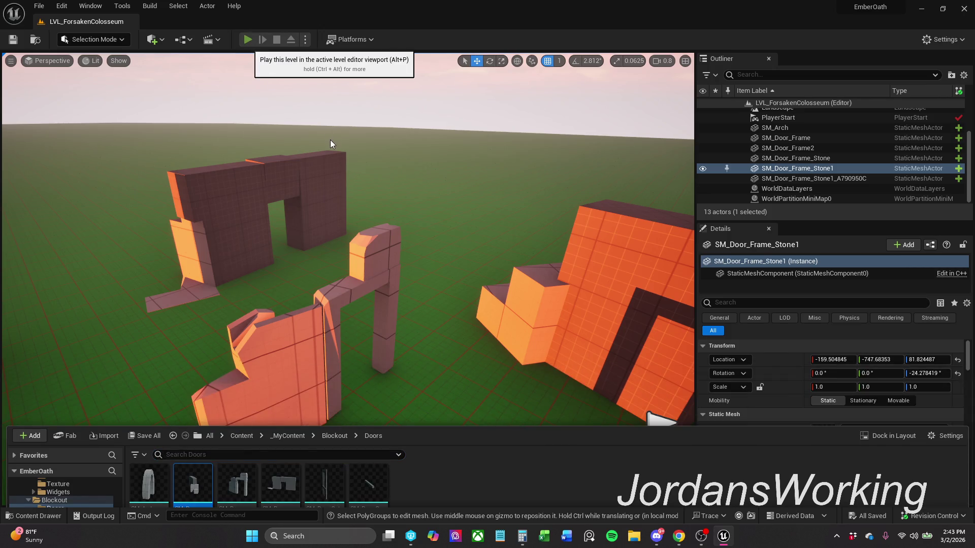
{"action": "key", "text": "w"}
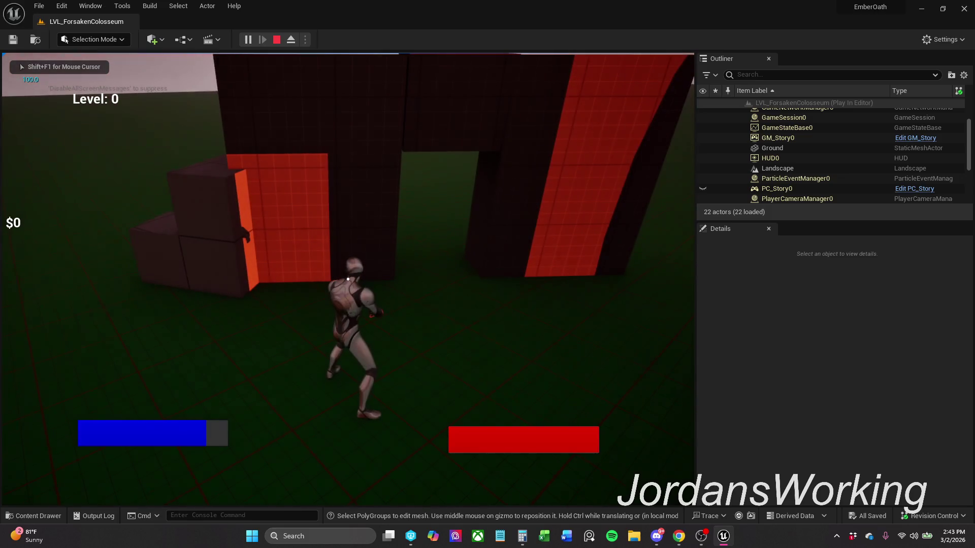
{"action": "key", "text": "Escape"}
{"action": "double_click", "coordinate": [797, 168]}
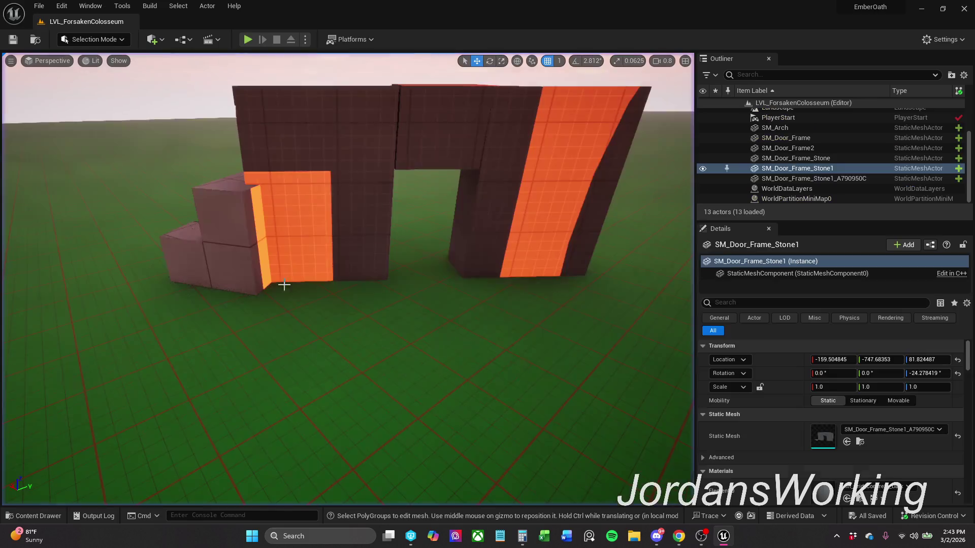
{"action": "scroll", "coordinate": [169, 68], "scroll_direction": "down", "scroll_amount": 5}
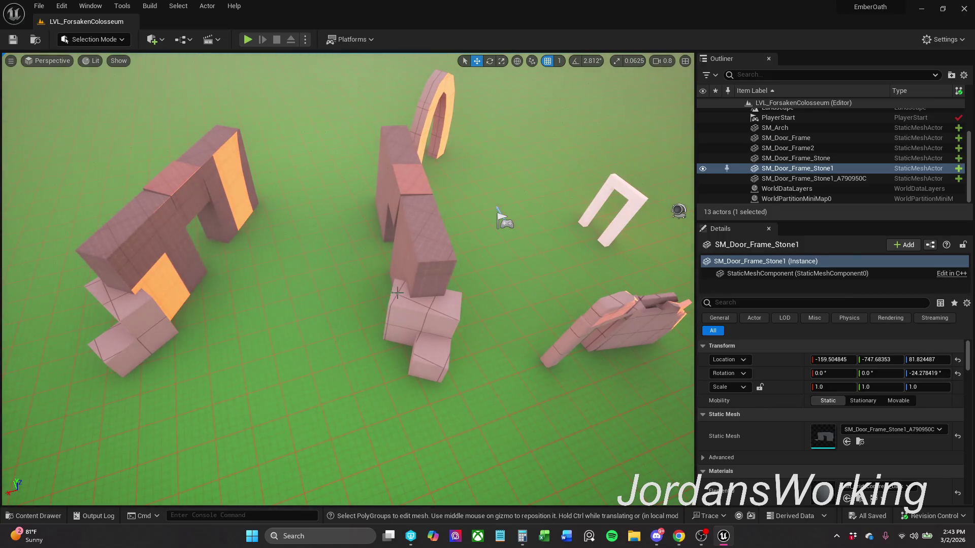
{"action": "left_click", "coordinate": [397, 293]}
{"action": "left_click", "coordinate": [33, 516]}
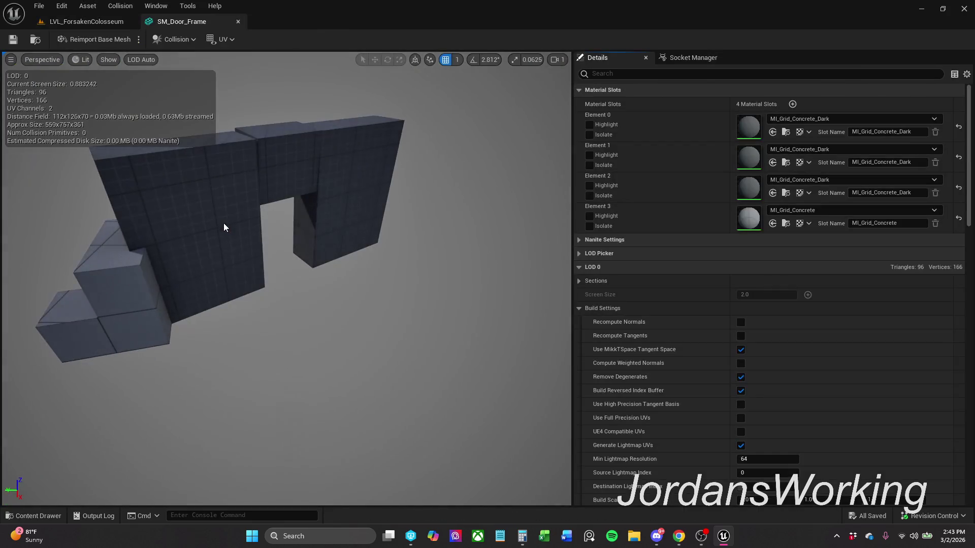
- Review SM_Door_Frame's collision options, then duplicate it as SM_Door_Frame1 in Blockout/Doors
{"action": "left_click", "coordinate": [176, 39]}
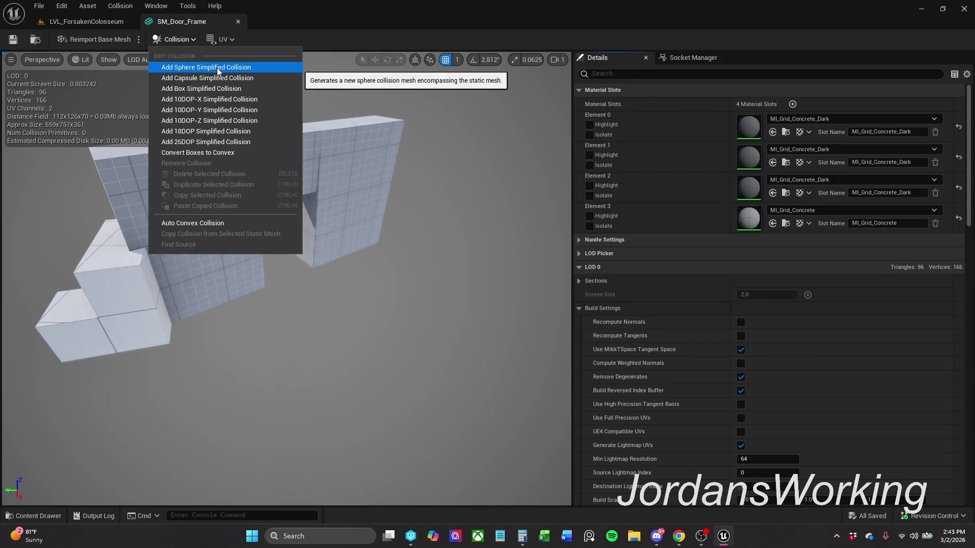
{"action": "left_click_drag", "start_coordinate": [379, 305], "coordinate": [345, 304]}
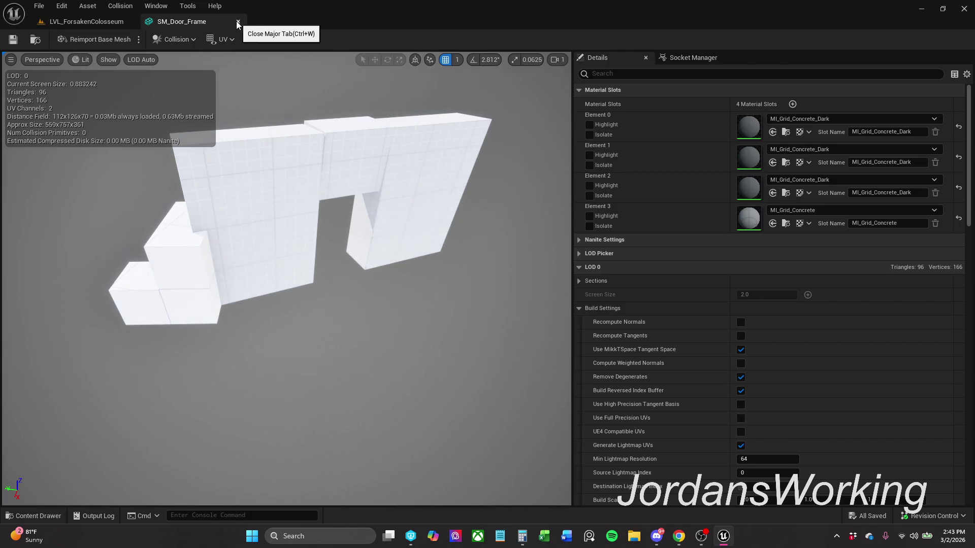
{"action": "left_click", "coordinate": [47, 514]}
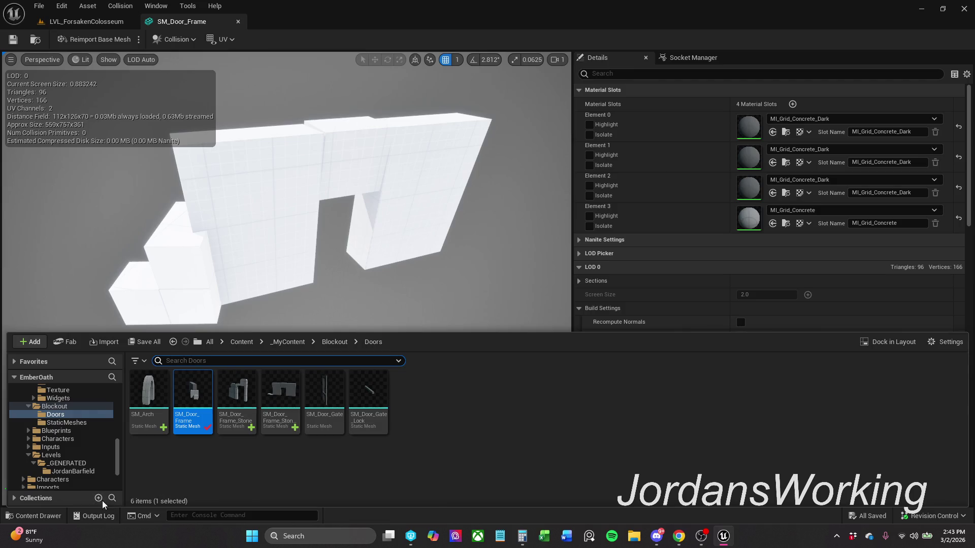
{"action": "left_click", "coordinate": [274, 474]}
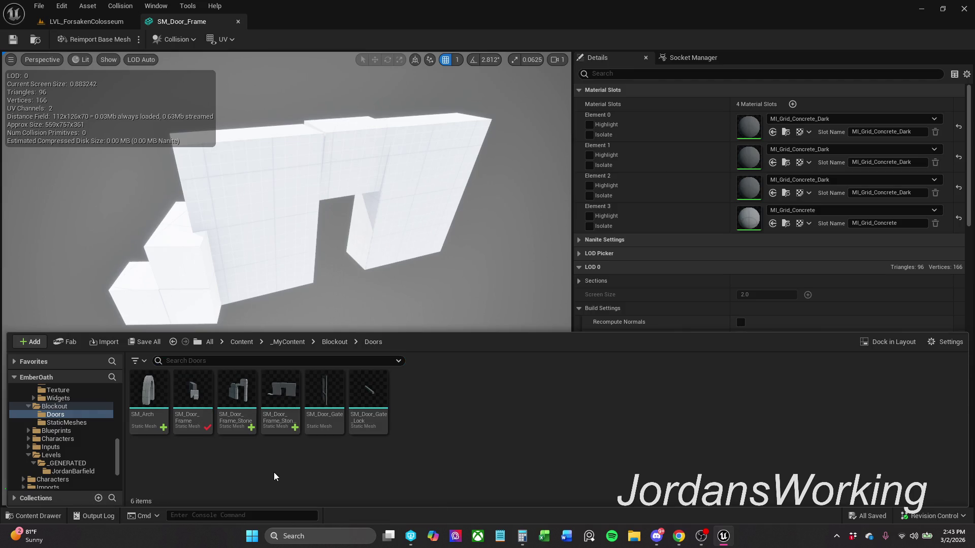
{"action": "left_click", "coordinate": [191, 409]}
{"action": "right_click", "coordinate": [191, 409]}
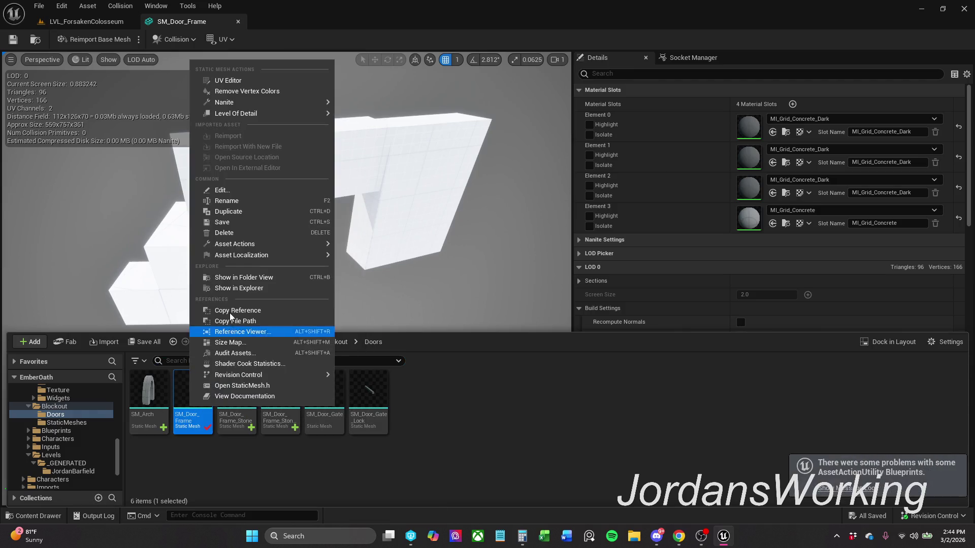
{"action": "left_click", "coordinate": [256, 215]}
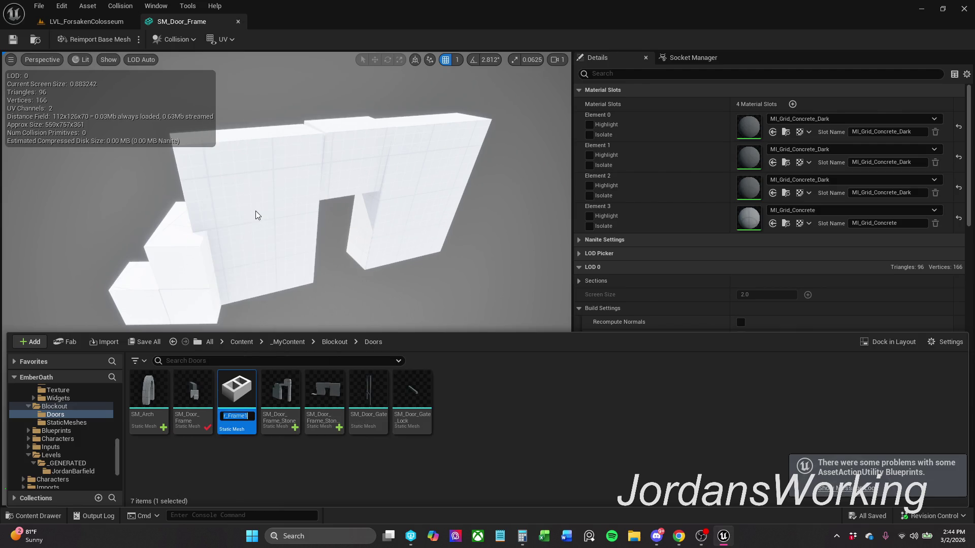
{"action": "key", "text": "Return"}
{"action": "mouse_move", "coordinate": [334, 420]}
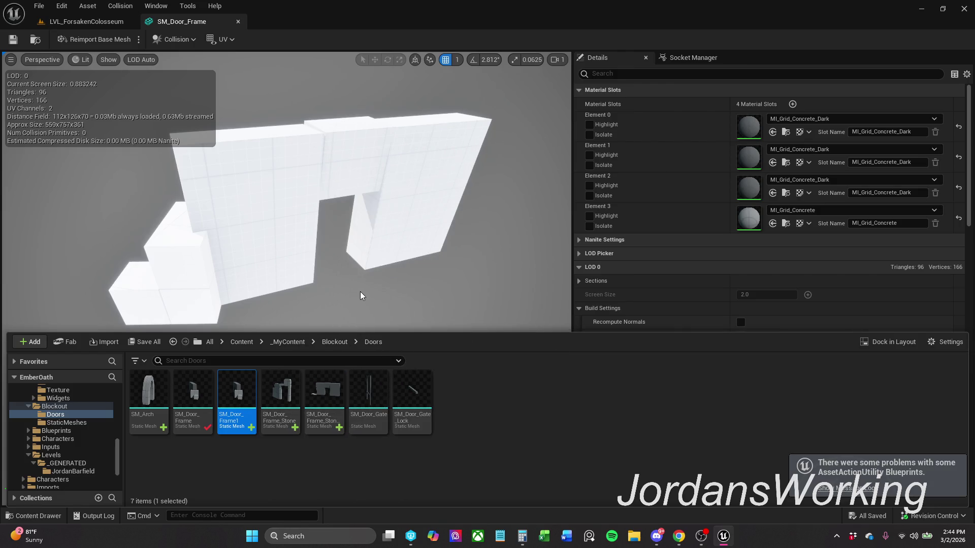
{"action": "left_click", "coordinate": [315, 222]}
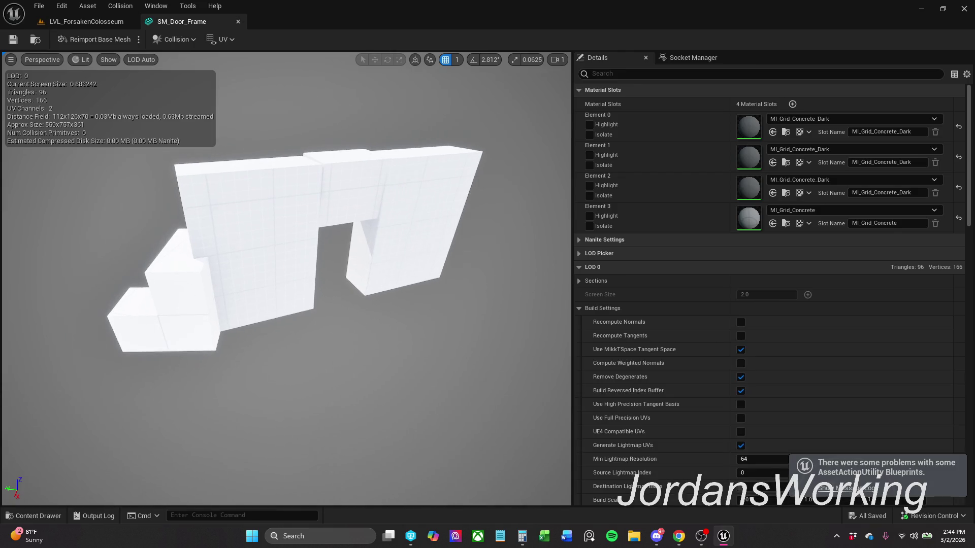
- Try capsule, sphere and box collisions on SM_Door_Frame, undoing each one
{"action": "left_click", "coordinate": [194, 41]}
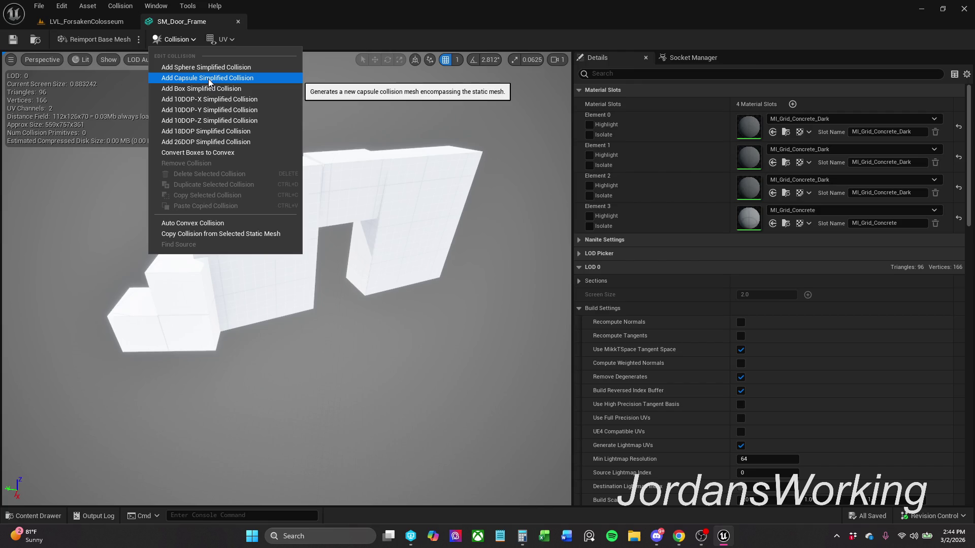
{"action": "left_click", "coordinate": [208, 78]}
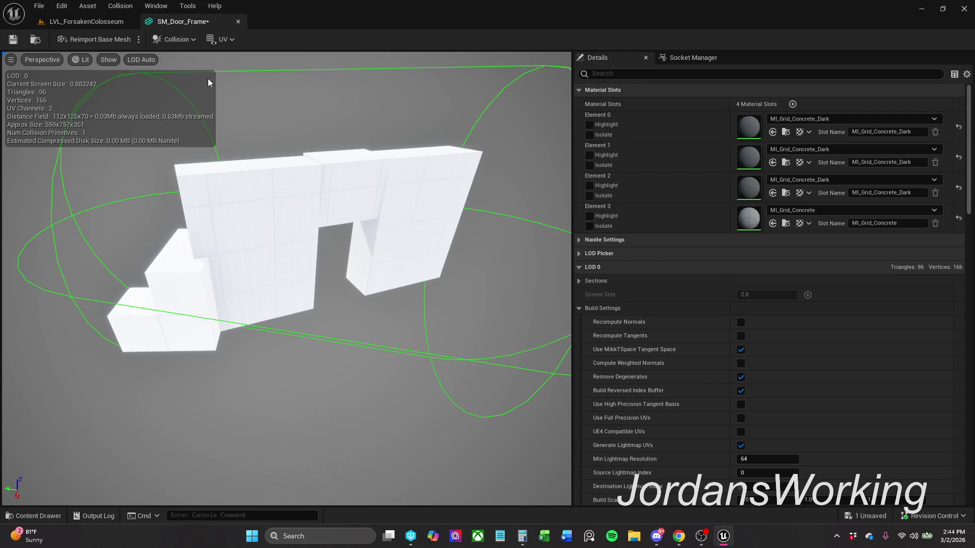
{"action": "left_click", "coordinate": [176, 40]}
{"action": "mouse_move", "coordinate": [284, 124]}
{"action": "left_mouse_down"}
{"action": "mouse_move", "coordinate": [264, 127]}
{"action": "mouse_move", "coordinate": [331, 126]}
{"action": "left_mouse_up"}
{"action": "key", "text": "ctrl+z"}
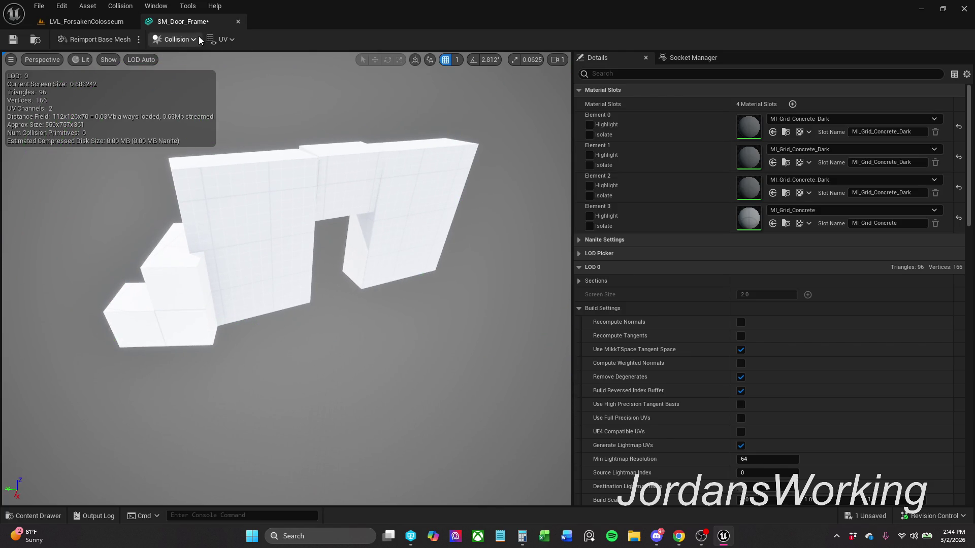
{"action": "left_click", "coordinate": [196, 39]}
{"action": "left_click", "coordinate": [190, 70]}
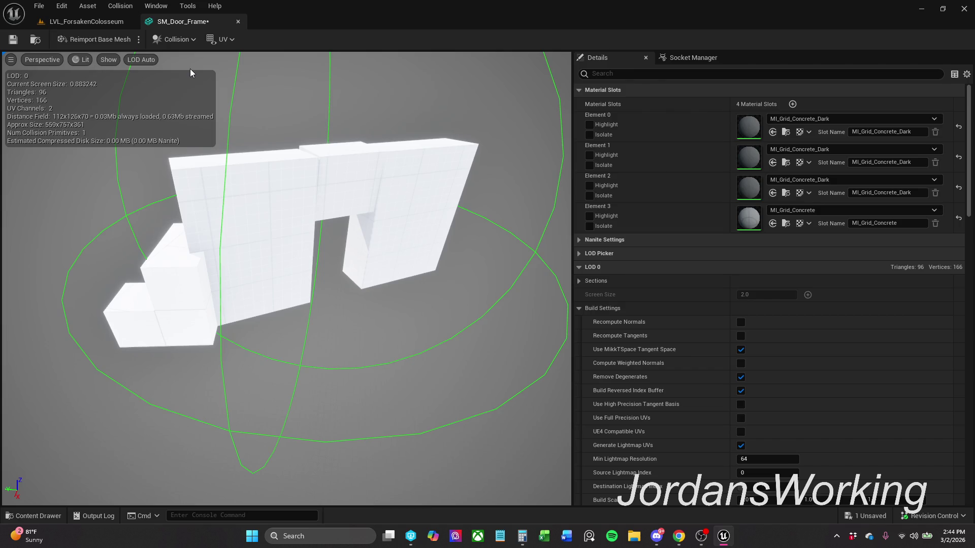
{"action": "key", "text": "ctrl+z"}
{"action": "left_click", "coordinate": [186, 41]}
{"action": "left_click", "coordinate": [215, 89]}
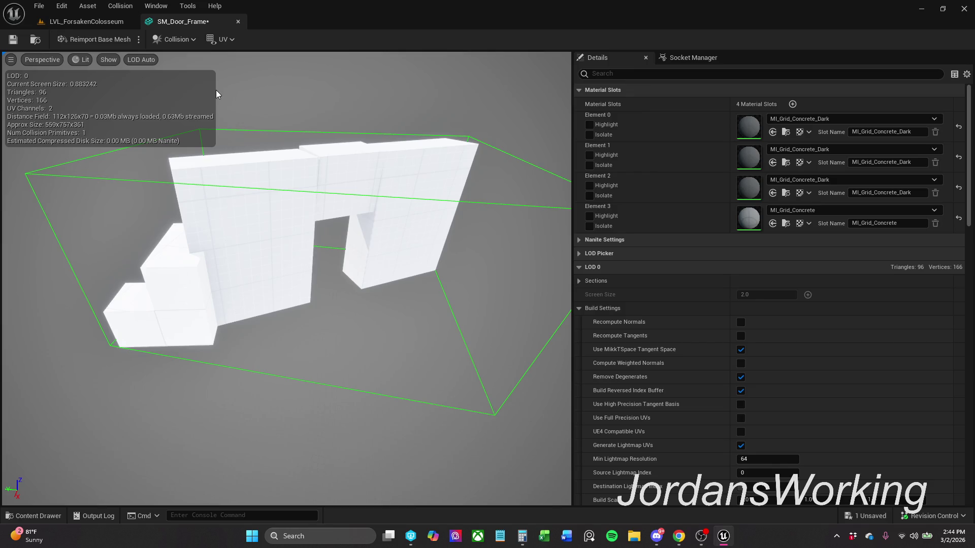
{"action": "key", "text": "ctrl+z"}
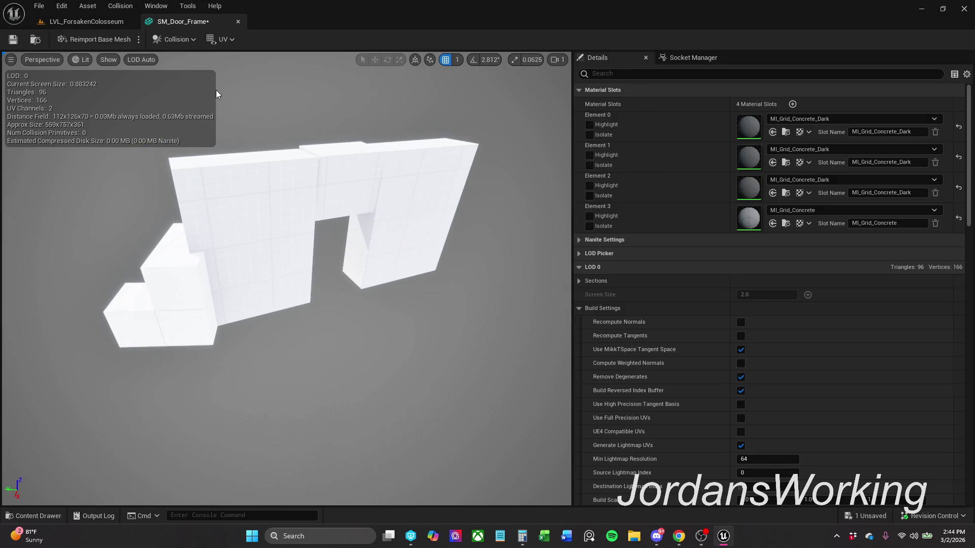
- Add a 10DOP-Y simplified collision to SM_Door_Frame, save it, and close its editor
{"action": "left_click", "coordinate": [187, 40]}
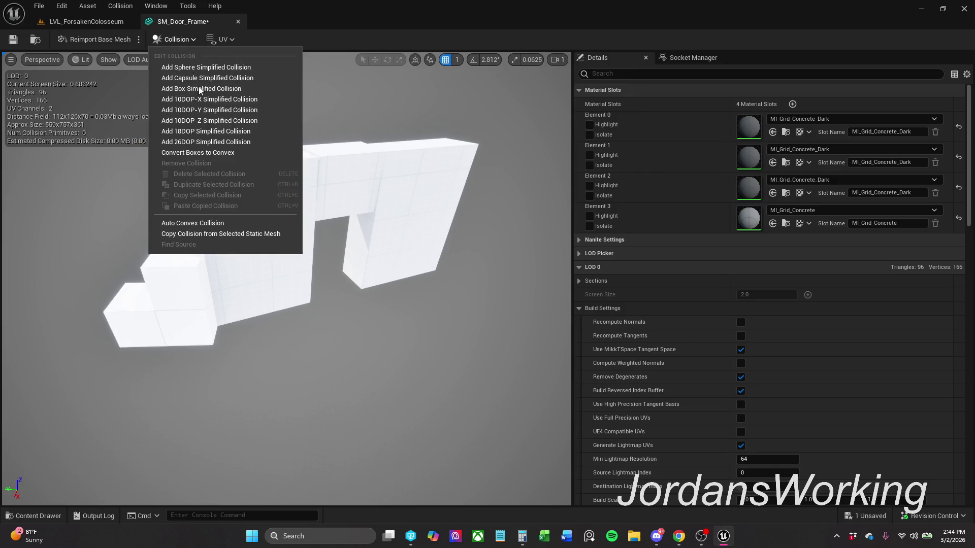
{"action": "left_click", "coordinate": [222, 111]}
{"action": "key", "text": "ctrl+z"}
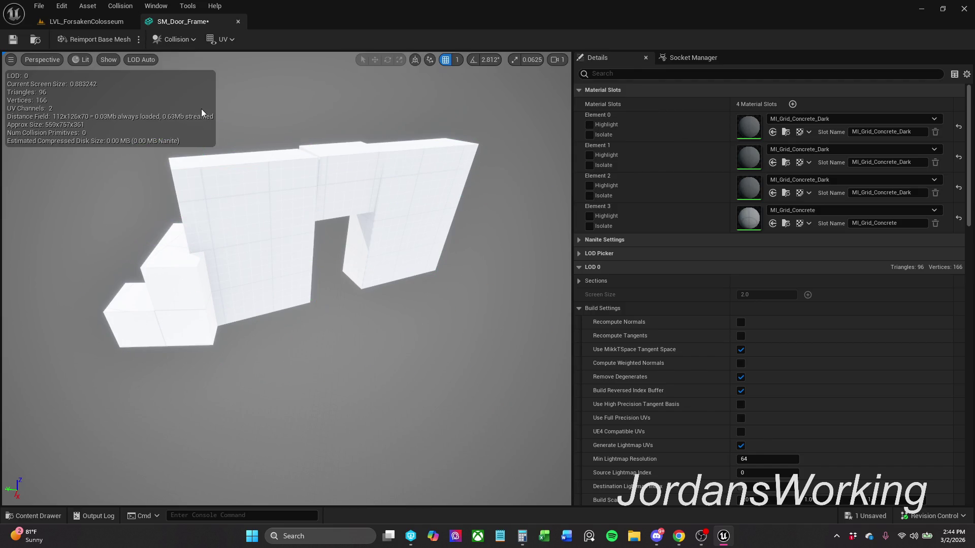
{"action": "left_click", "coordinate": [179, 39]}
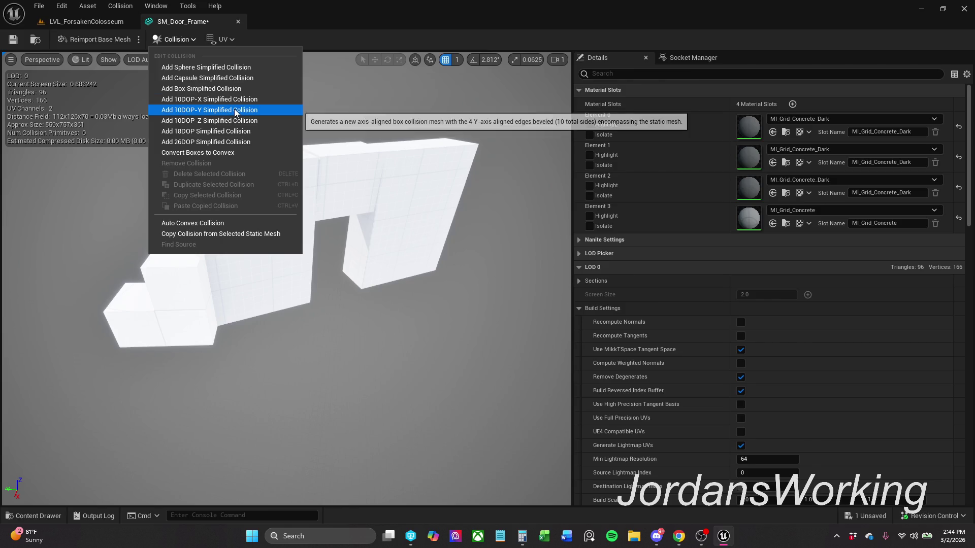
{"action": "left_click", "coordinate": [240, 122]}
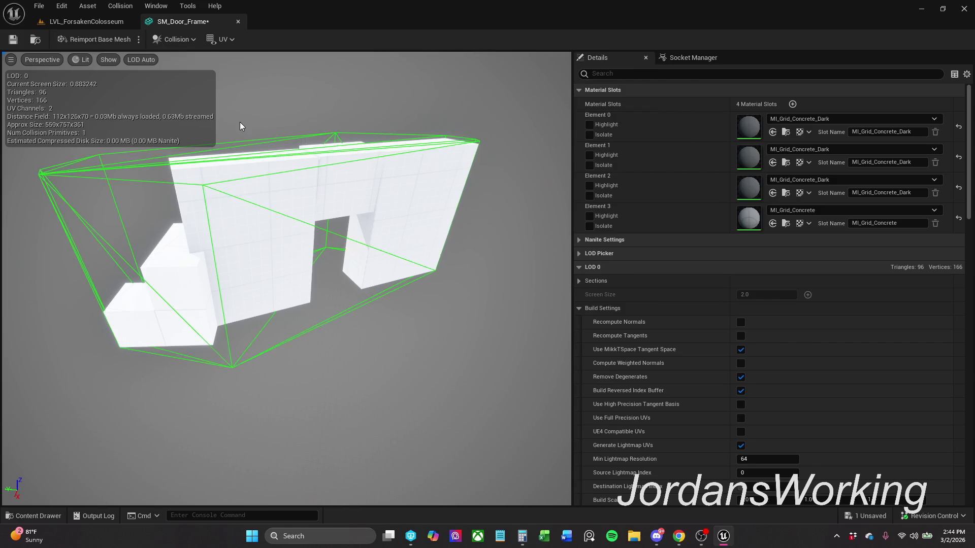
{"action": "mouse_move", "coordinate": [237, 115]}
{"action": "left_mouse_down"}
{"action": "mouse_move", "coordinate": [183, 120]}
{"action": "mouse_move", "coordinate": [213, 106]}
{"action": "mouse_move", "coordinate": [192, 96]}
{"action": "mouse_move", "coordinate": [211, 86]}
{"action": "mouse_move", "coordinate": [203, 74]}
{"action": "left_mouse_up"}
{"action": "left_click", "coordinate": [13, 39]}
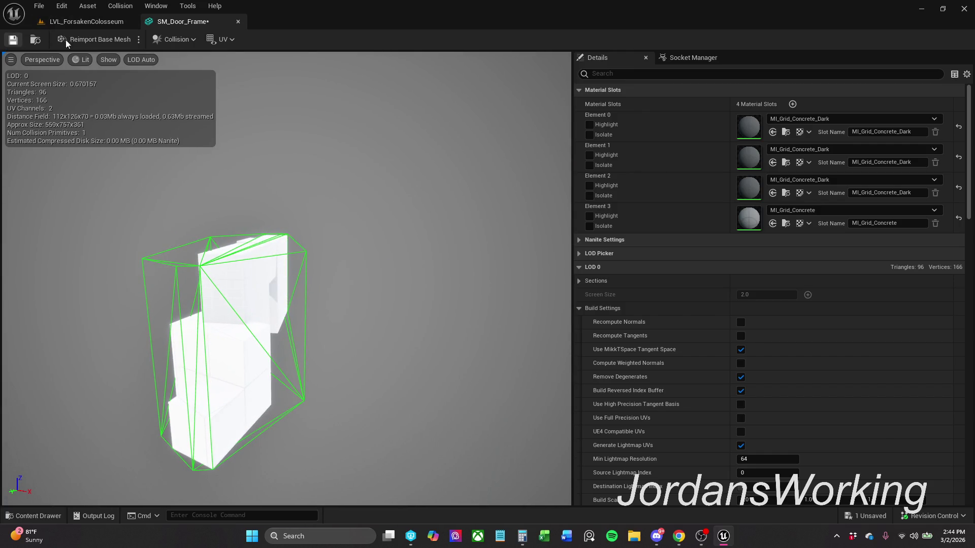
{"action": "left_click", "coordinate": [238, 21]}
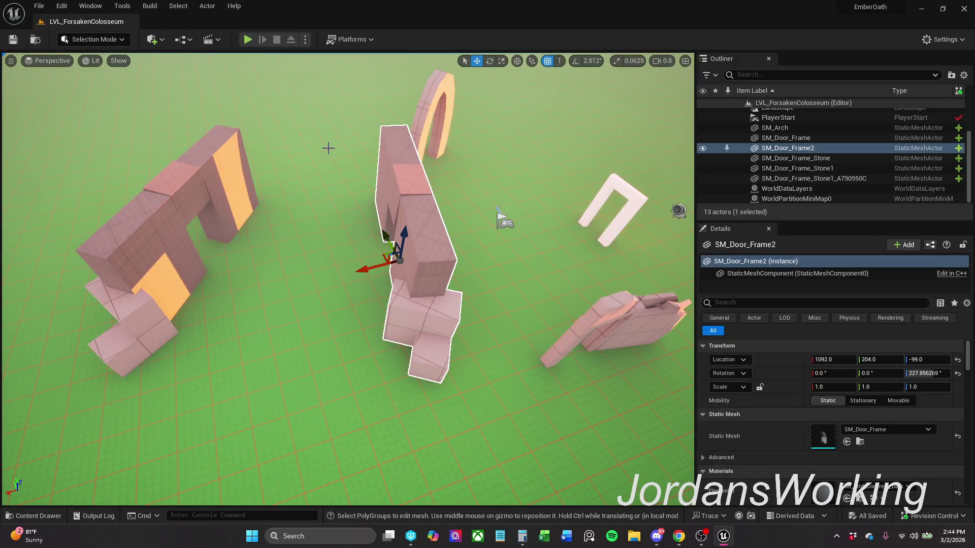
- Save the level and open SM_Door_Frame_Stone from Blockout/Doors in the Static Mesh Editor
{"action": "left_click", "coordinate": [13, 39]}
{"action": "left_click", "coordinate": [37, 516]}
{"action": "mouse_move", "coordinate": [246, 437]}
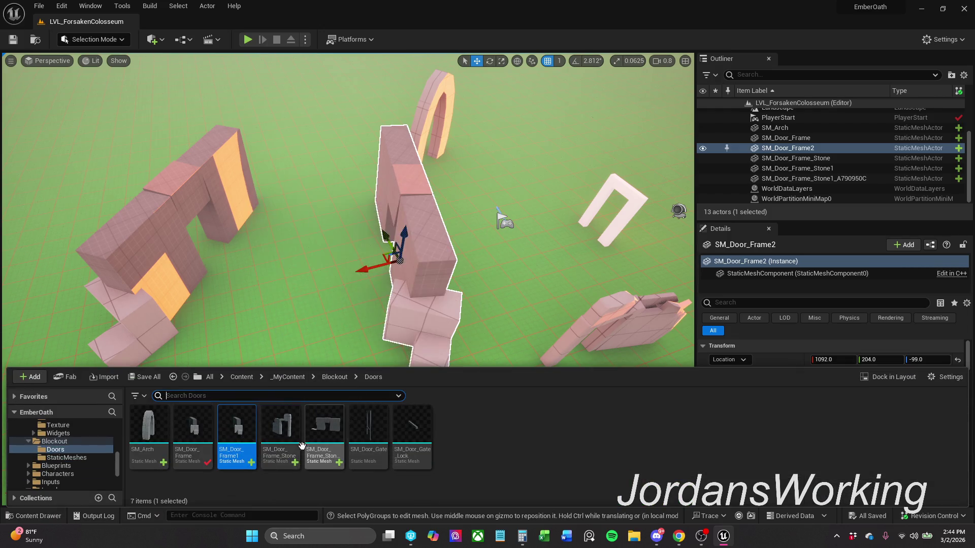
{"action": "mouse_move", "coordinate": [292, 444]}
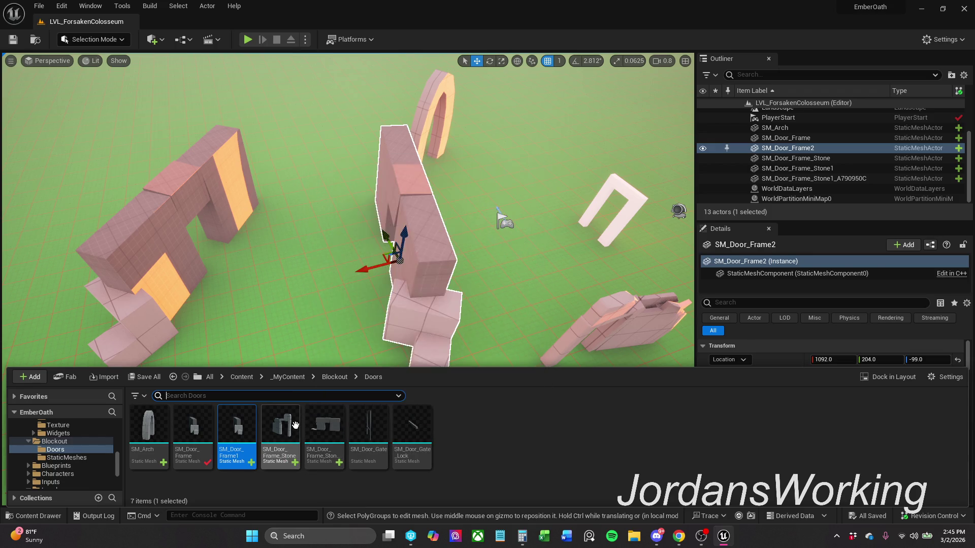
{"action": "double_click", "coordinate": [296, 424]}
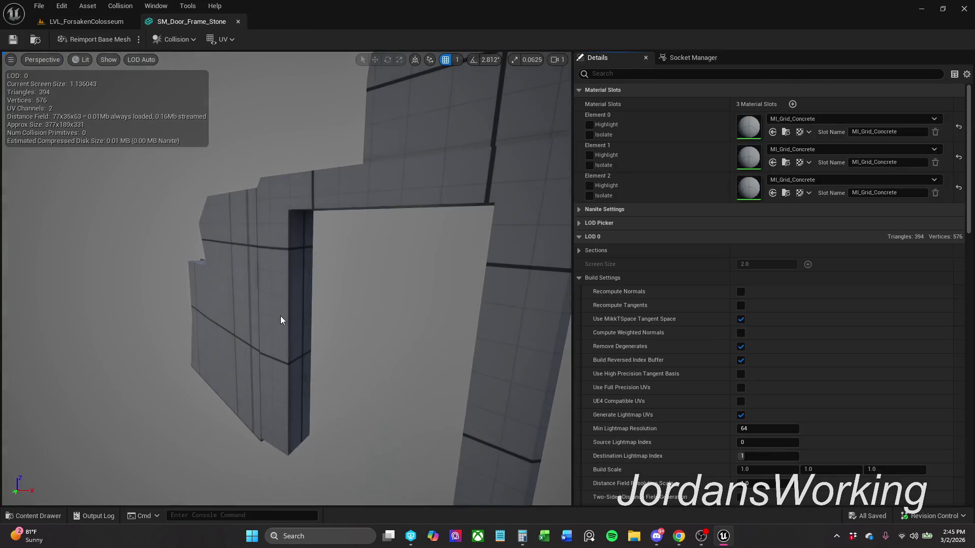
- Orbit out around SM_Door_Frame_Stone, check its collision menu, then open SM_Door_Frame beside it
{"action": "scroll", "coordinate": [300, 236], "scroll_direction": "down", "scroll_amount": 5}
{"action": "left_click_drag", "start_coordinate": [300, 235], "coordinate": [182, 109]}
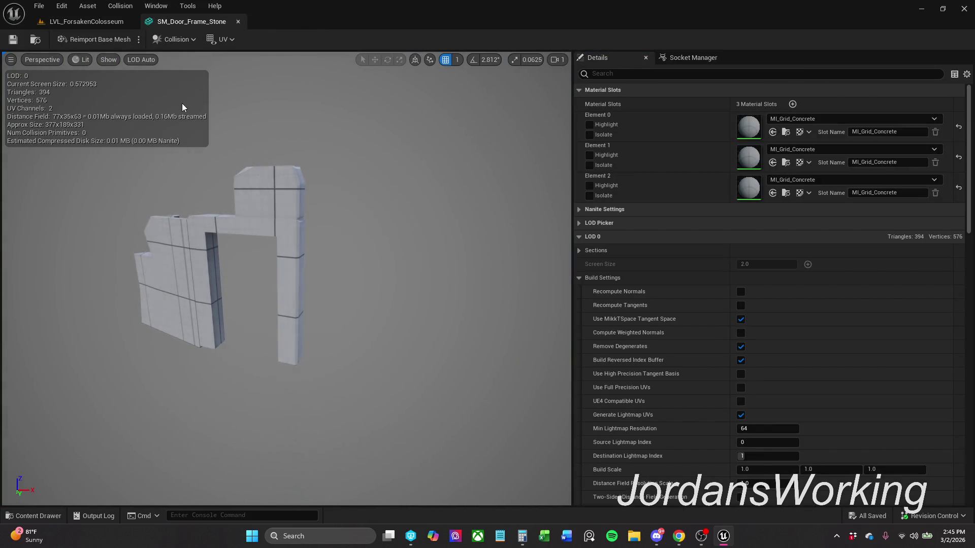
{"action": "left_click", "coordinate": [178, 40]}
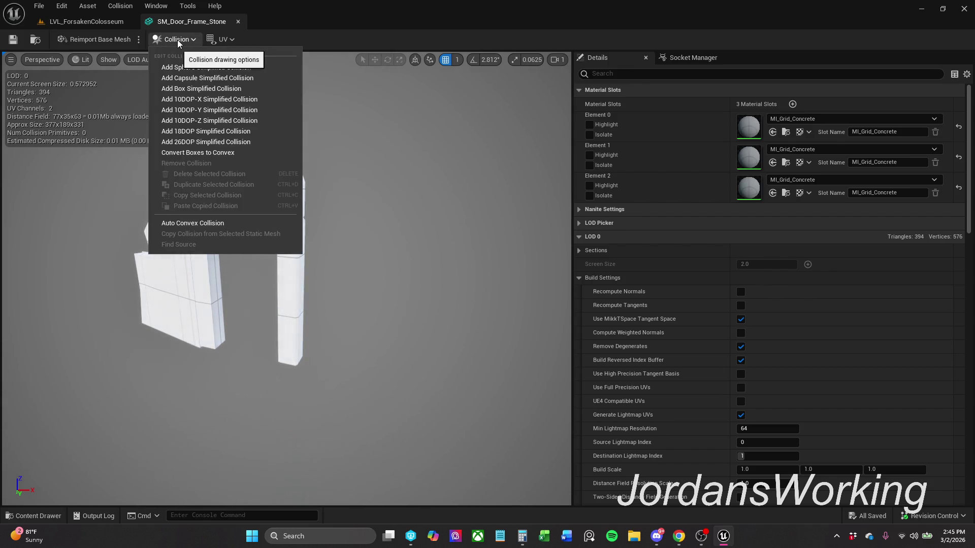
{"action": "left_click", "coordinate": [178, 40]}
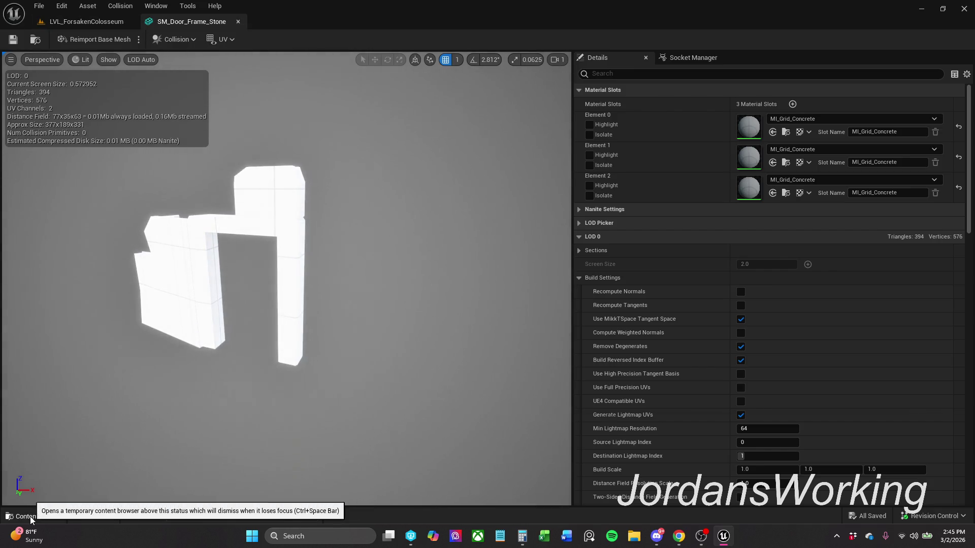
{"action": "left_click", "coordinate": [56, 516]}
{"action": "left_click", "coordinate": [199, 407]}
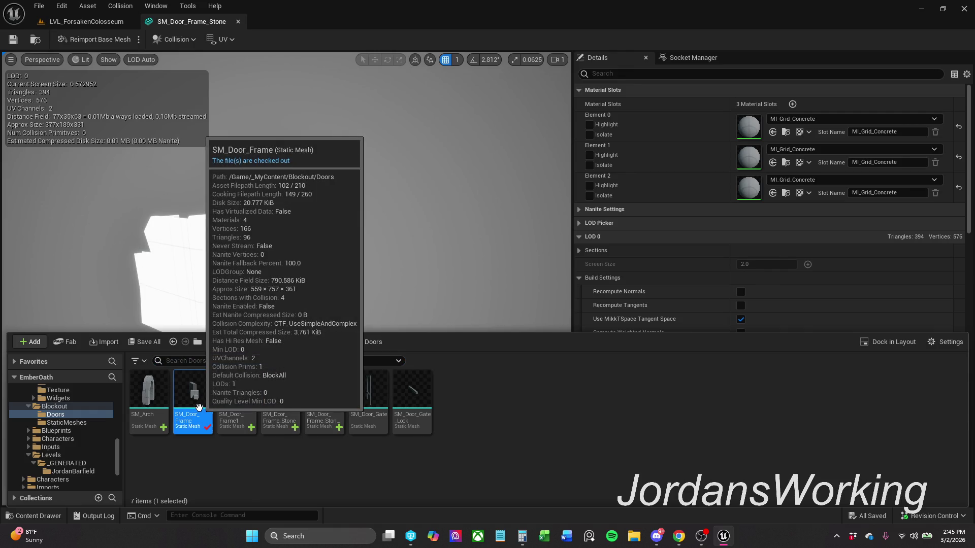
{"action": "double_click", "coordinate": [198, 407]}
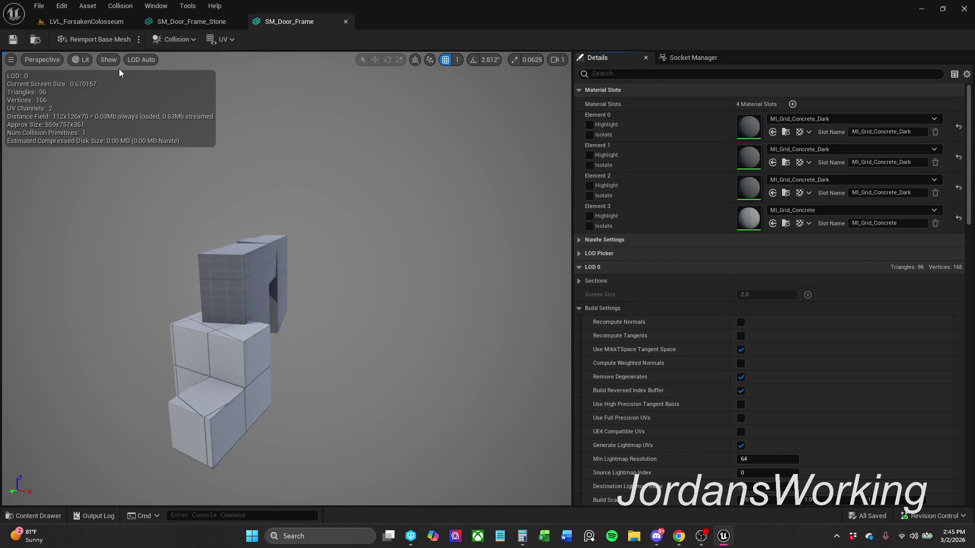
- Switch SM_Door_Frame's view mode to Visibility Collision, then to Player Collision
{"action": "left_click", "coordinate": [83, 60]}
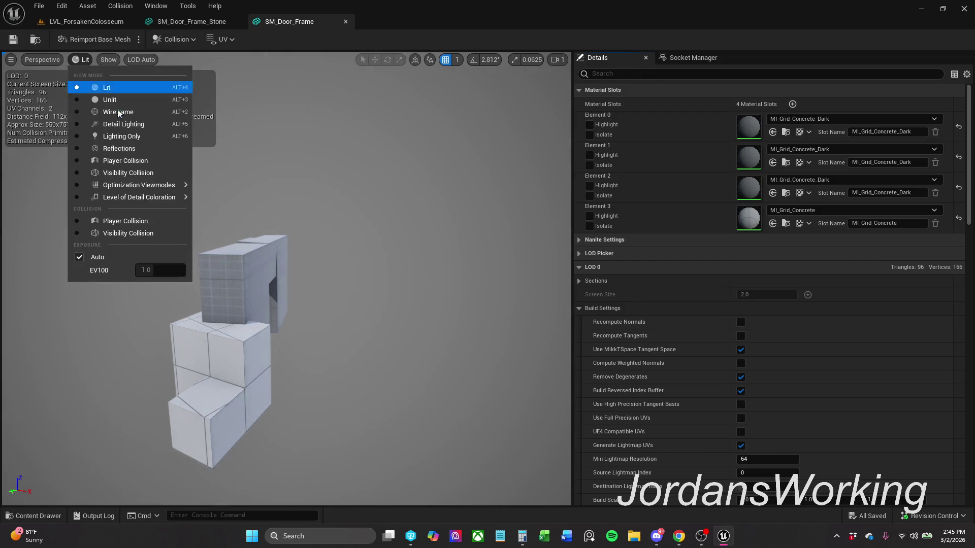
{"action": "left_click", "coordinate": [140, 175]}
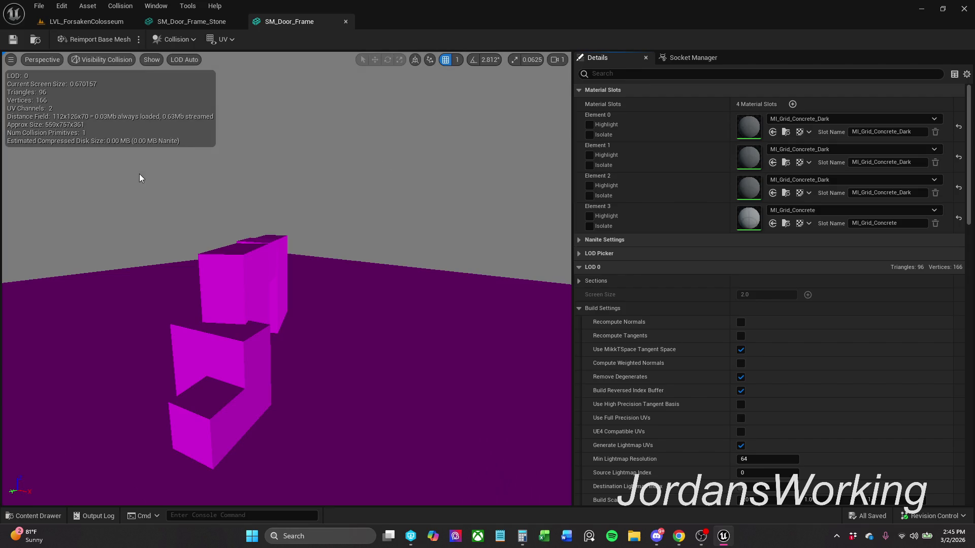
{"action": "left_click", "coordinate": [105, 60]}
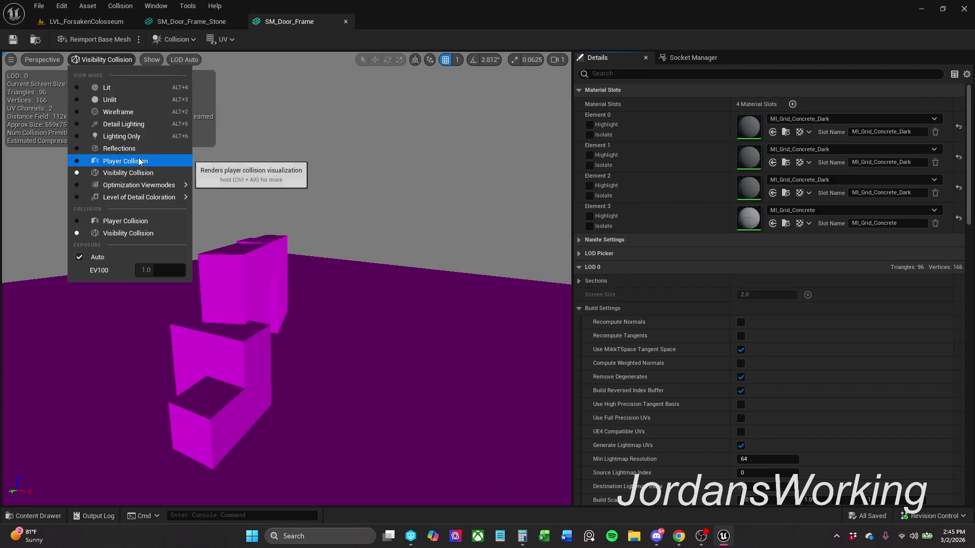
{"action": "left_click", "coordinate": [138, 158]}
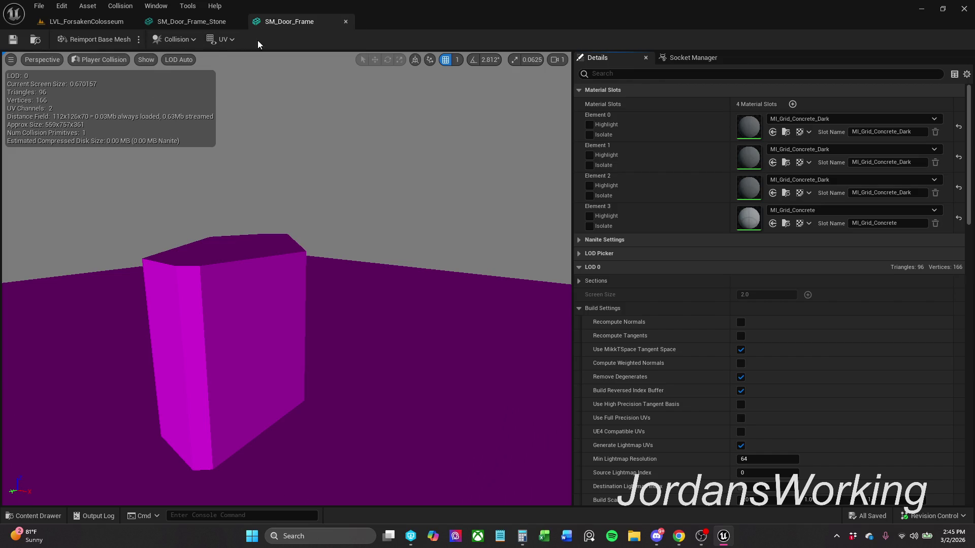
- Open SM_Door_Frame1 from the Doors folder in its own mesh editor
{"action": "left_click", "coordinate": [210, 21]}
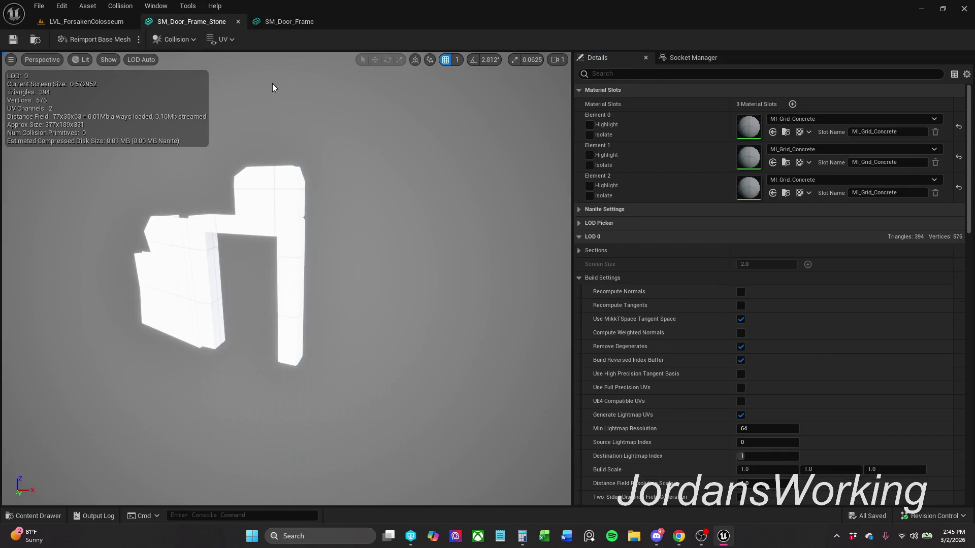
{"action": "left_click", "coordinate": [300, 22]}
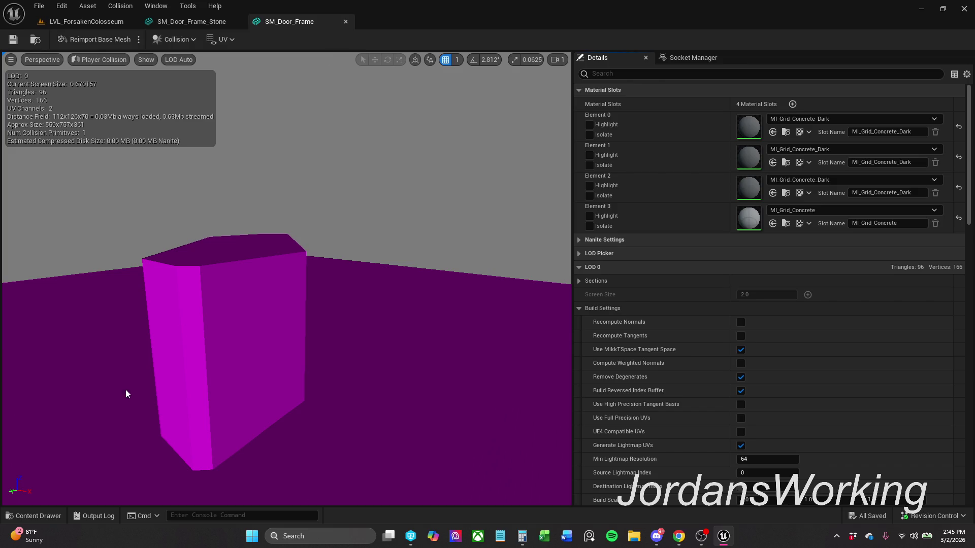
{"action": "left_click", "coordinate": [55, 510]}
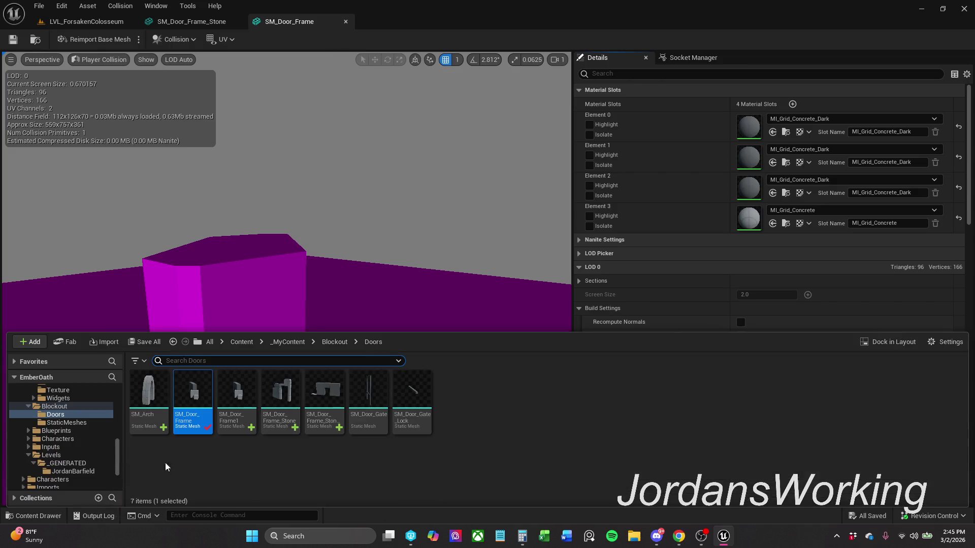
{"action": "left_click", "coordinate": [244, 421]}
{"action": "double_click", "coordinate": [244, 421]}
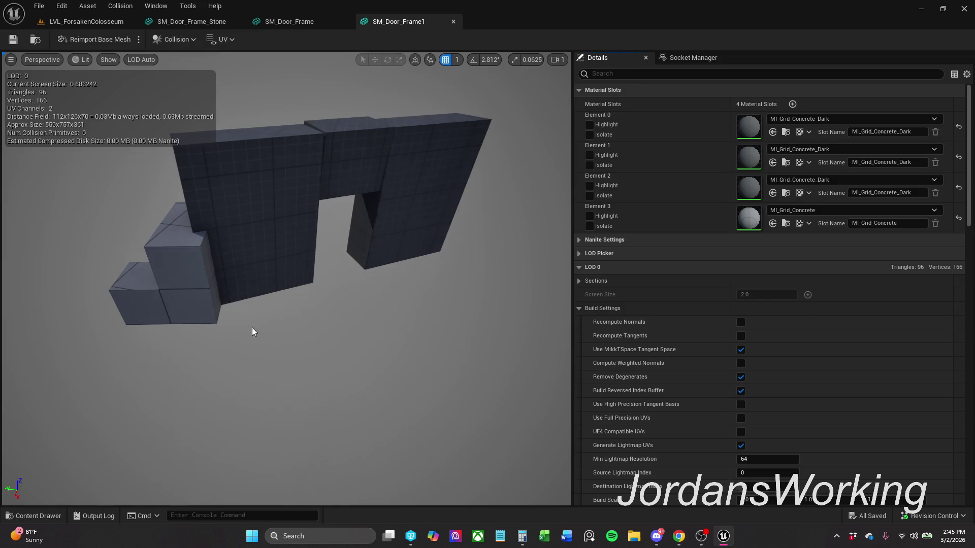
- View SM_Door_Frame1 in Player Collision mode, then close the SM_Door_Frame1 and SM_Door_Frame editors
{"action": "left_click", "coordinate": [84, 61]}
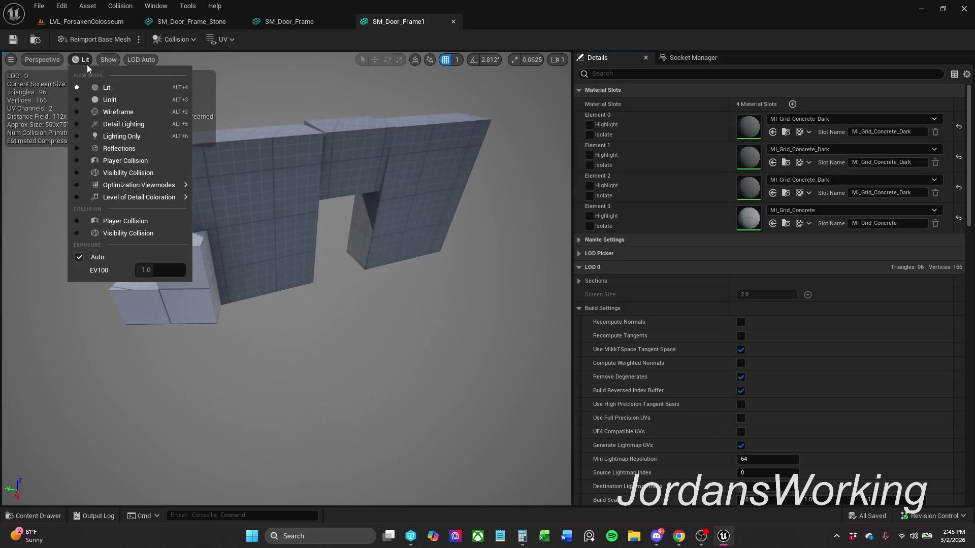
{"action": "left_click", "coordinate": [135, 161]}
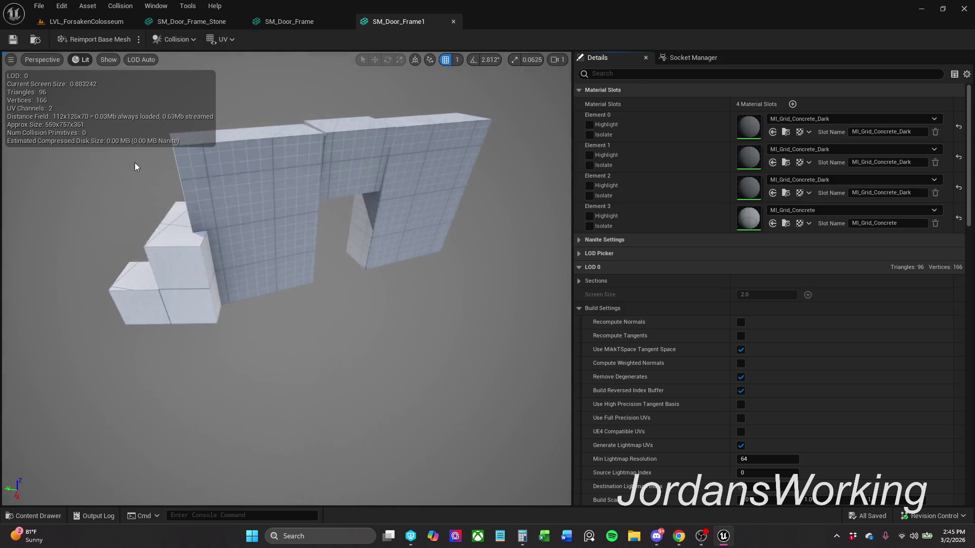
{"action": "left_click", "coordinate": [453, 21]}
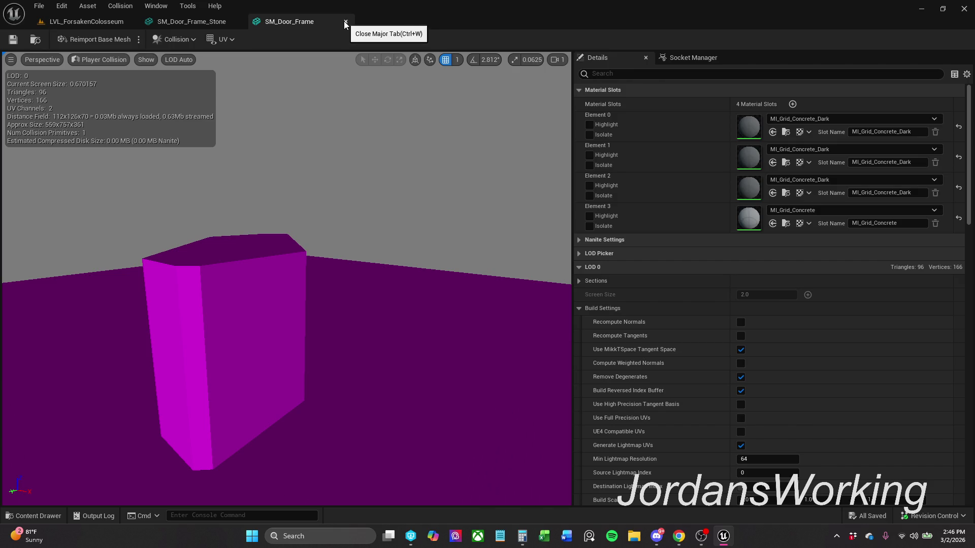
{"action": "left_click", "coordinate": [345, 22]}
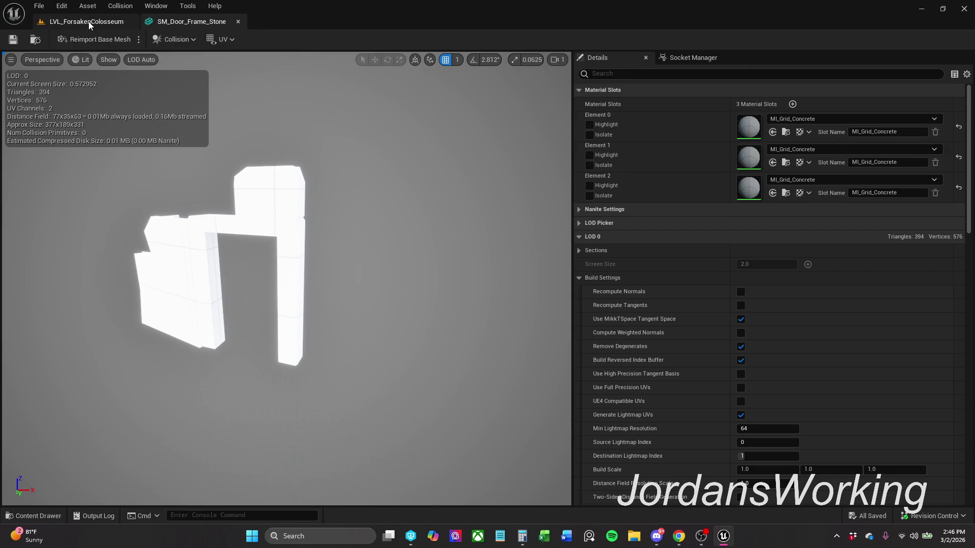
- Check SM_Door_Frame_Stone in Player Collision view mode, then return to Lit shading
{"action": "left_click", "coordinate": [175, 41]}
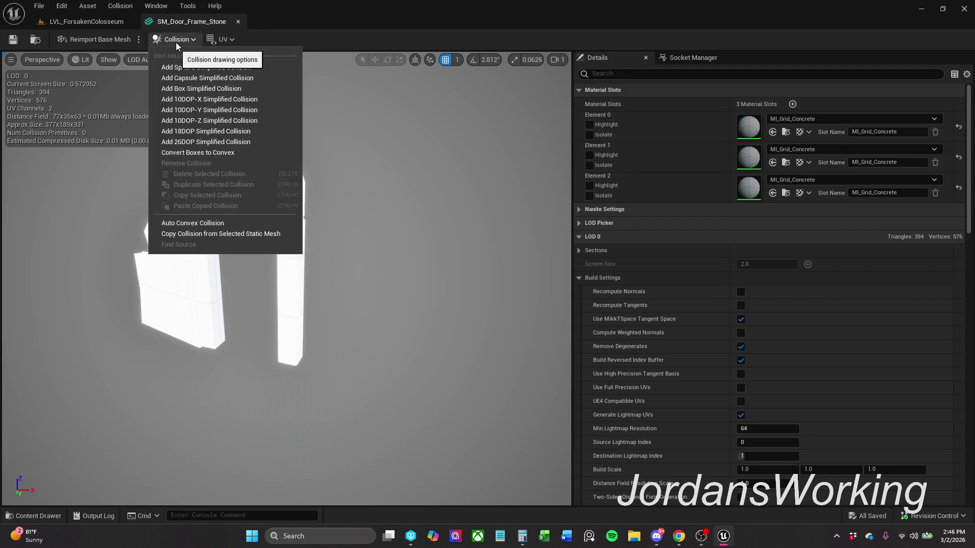
{"action": "left_click", "coordinate": [93, 59]}
{"action": "left_click", "coordinate": [123, 159]}
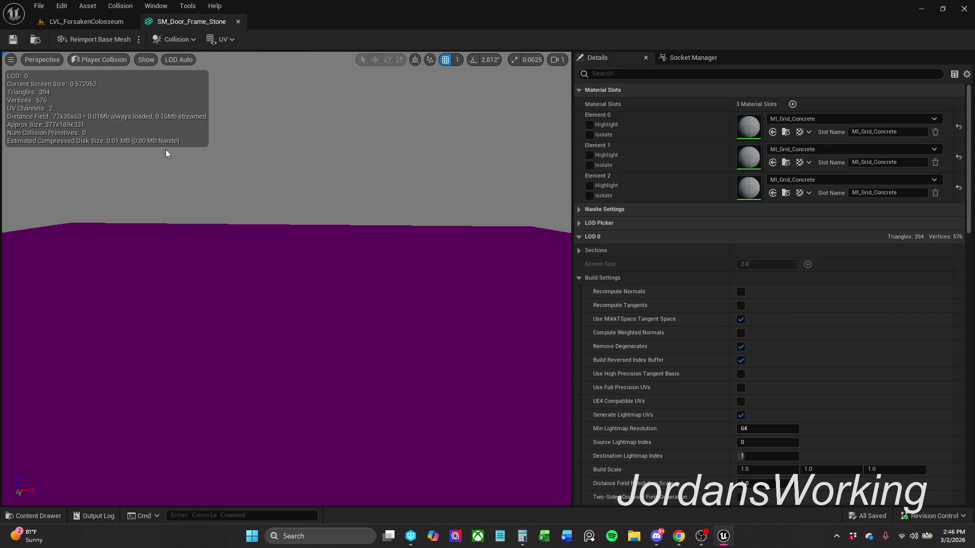
{"action": "left_click", "coordinate": [104, 62]}
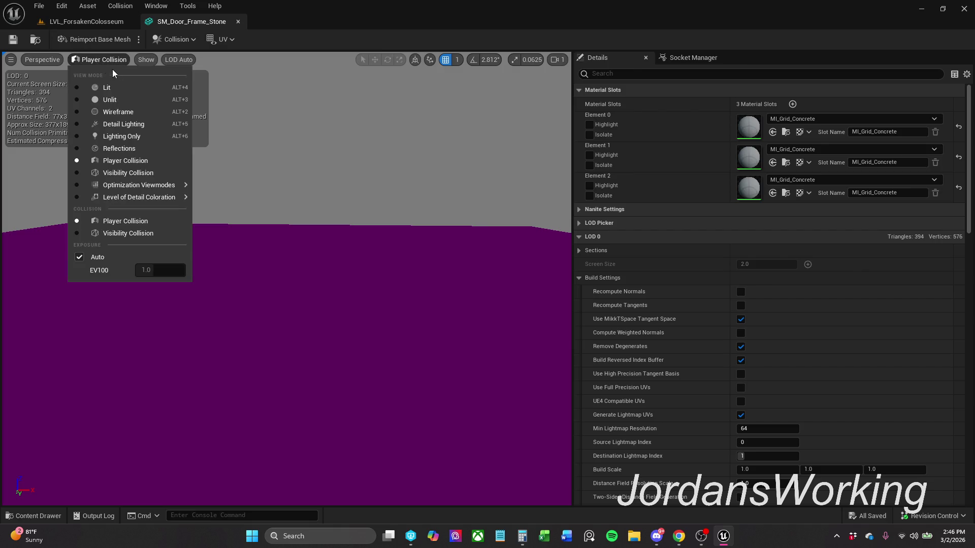
{"action": "left_click", "coordinate": [116, 87]}
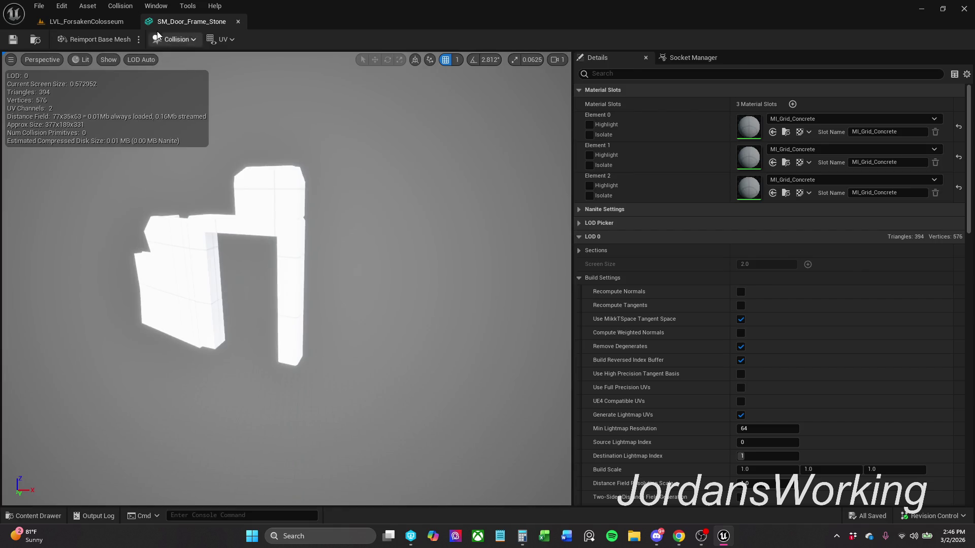
- Switch the stone frame to Unlit shading, orbit around it and review the Collision options
{"action": "left_click", "coordinate": [175, 39]}
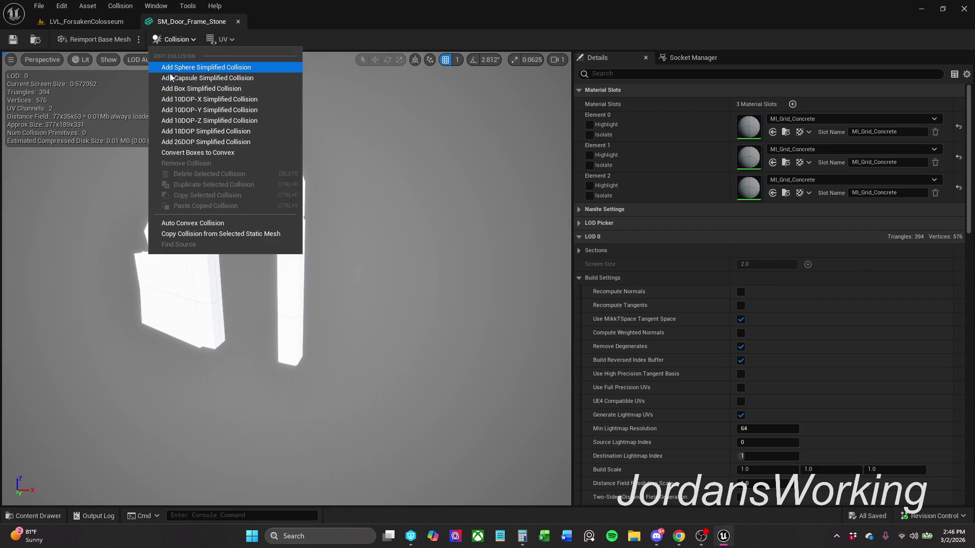
{"action": "left_click", "coordinate": [95, 62]}
{"action": "left_click", "coordinate": [109, 102]}
{"action": "mouse_move", "coordinate": [224, 224]}
{"action": "left_mouse_down"}
{"action": "mouse_move", "coordinate": [254, 218]}
{"action": "mouse_move", "coordinate": [254, 142]}
{"action": "left_mouse_up"}
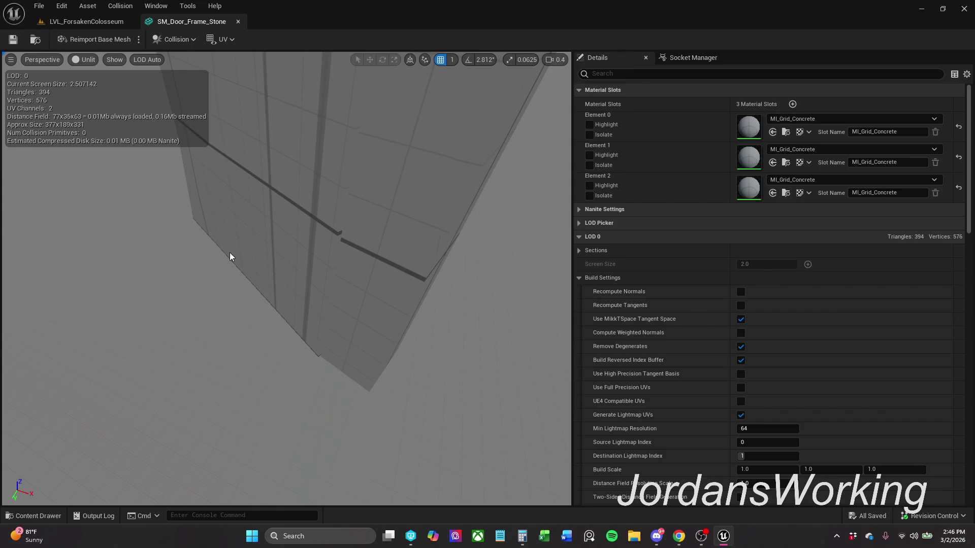
{"action": "left_click", "coordinate": [172, 39]}
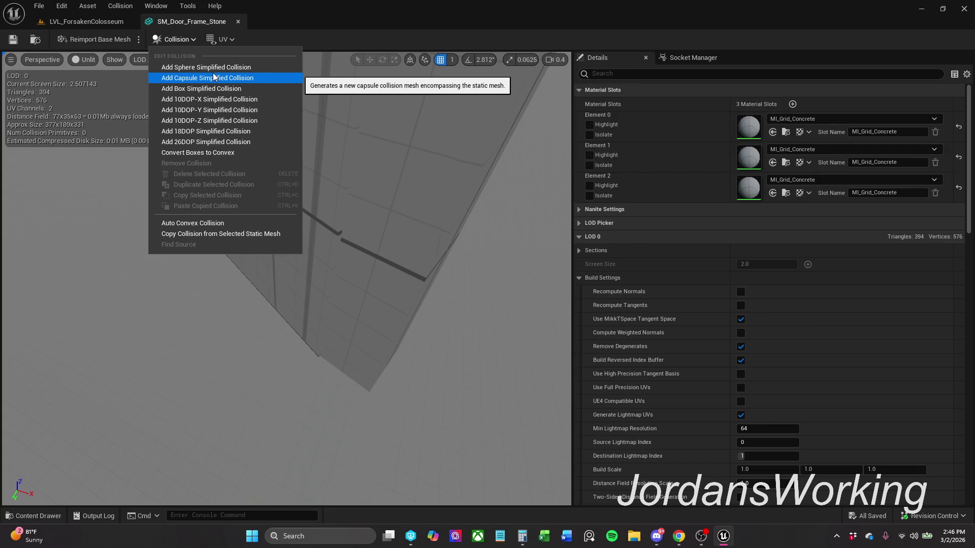
{"action": "mouse_move", "coordinate": [113, 158]}
{"action": "left_mouse_down"}
{"action": "mouse_move", "coordinate": [143, 142]}
{"action": "mouse_move", "coordinate": [145, 153]}
{"action": "mouse_move", "coordinate": [128, 155]}
{"action": "left_mouse_up"}
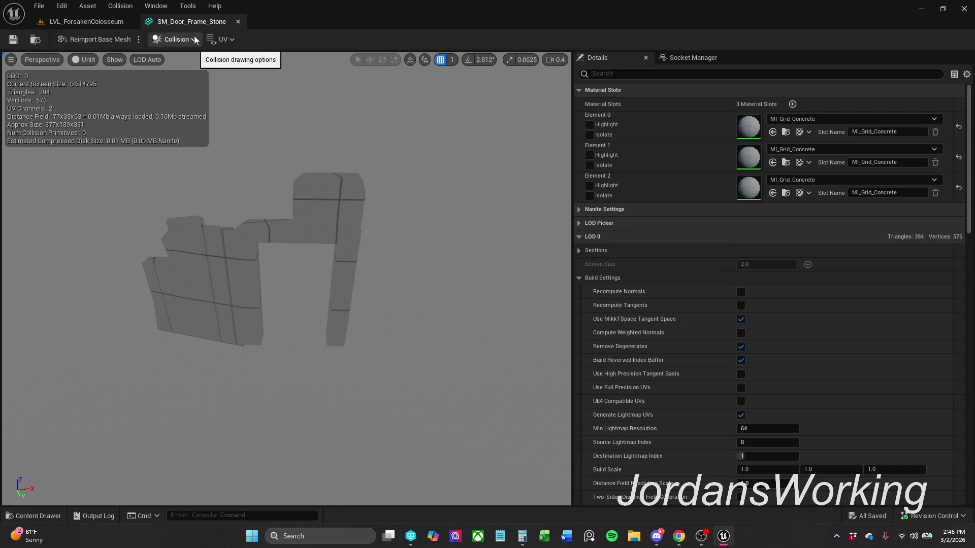
{"action": "left_click", "coordinate": [169, 41]}
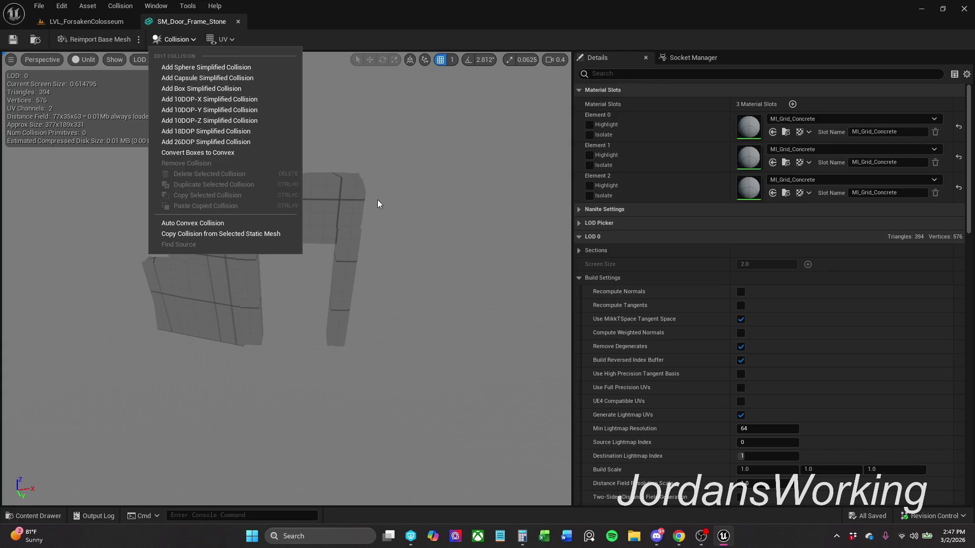
{"action": "left_click_drag", "start_coordinate": [377, 200], "coordinate": [325, 202]}
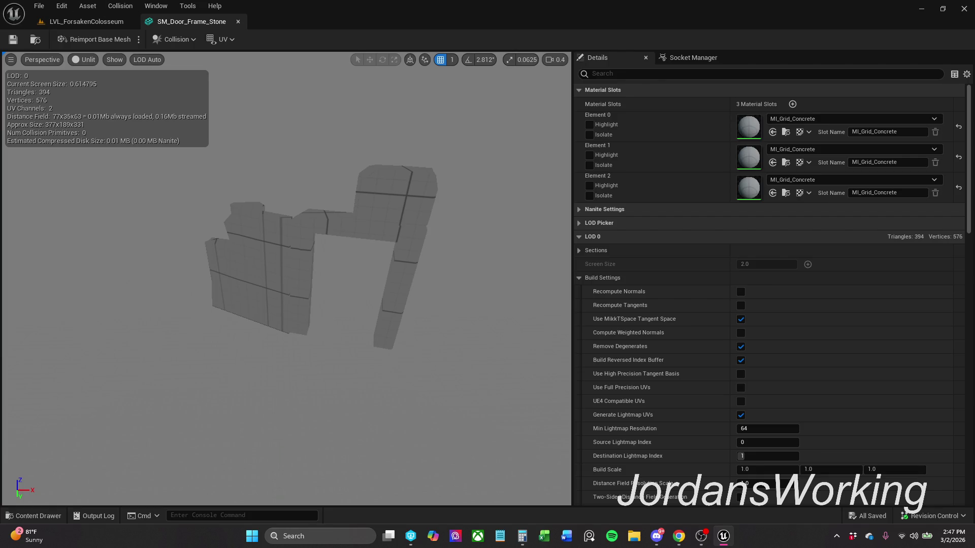
{"action": "key", "text": "alt+Tab"}
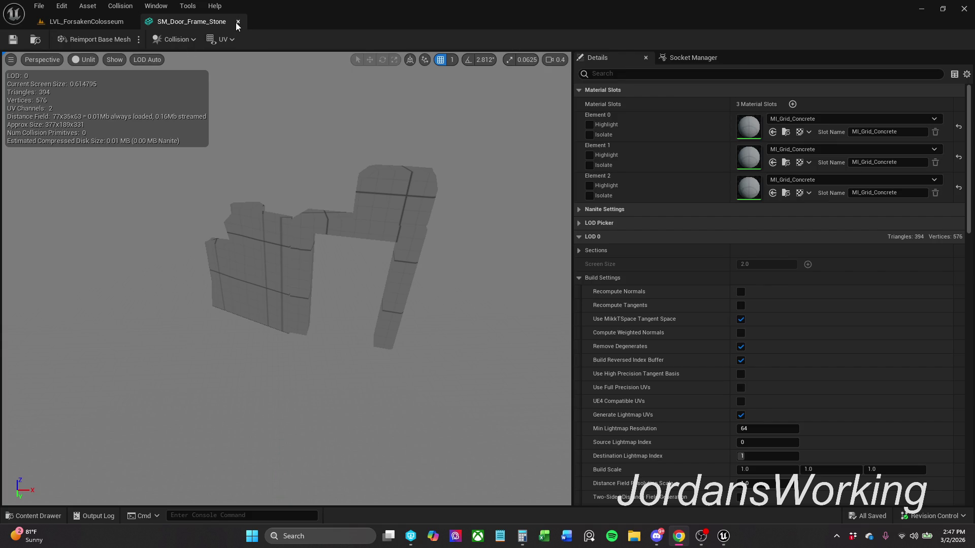
{"action": "left_click", "coordinate": [44, 516]}
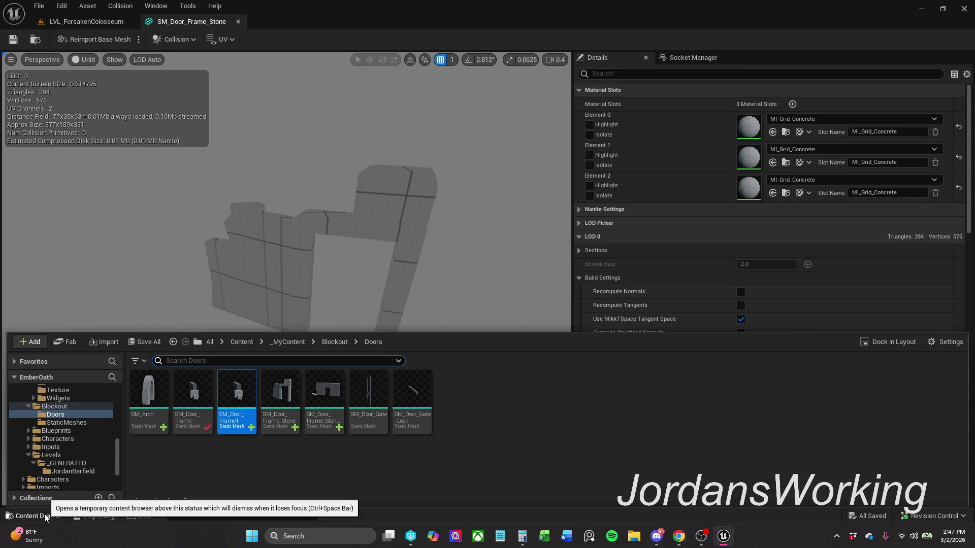
- Duplicate SM_Door_Frame_Stone as SM_Door_Frame_Stone1, then reselect the original stone frame
{"action": "left_click", "coordinate": [204, 470]}
{"action": "mouse_move", "coordinate": [284, 425]}
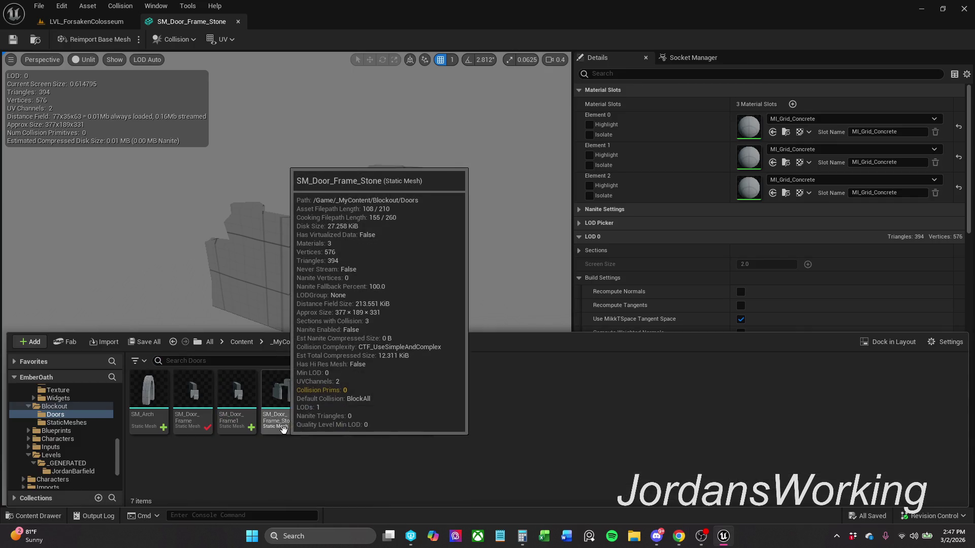
{"action": "right_click", "coordinate": [283, 426]}
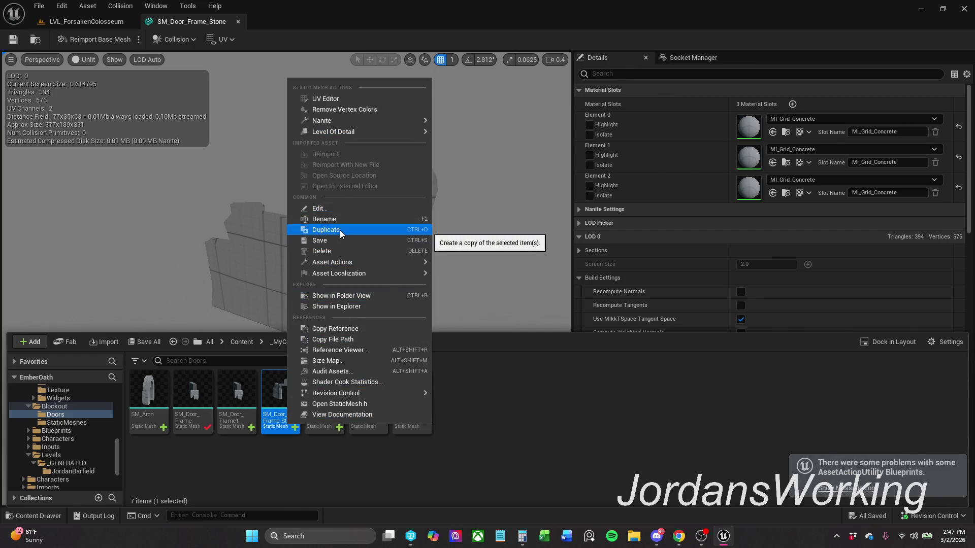
{"action": "left_click", "coordinate": [339, 230]}
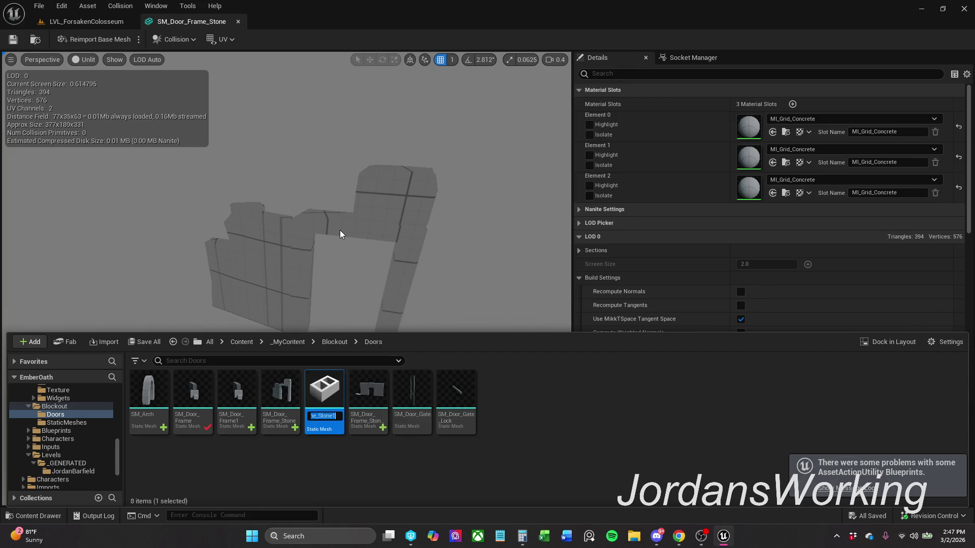
{"action": "key", "text": "Return"}
{"action": "left_click", "coordinate": [513, 428]}
{"action": "left_click", "coordinate": [272, 424]}
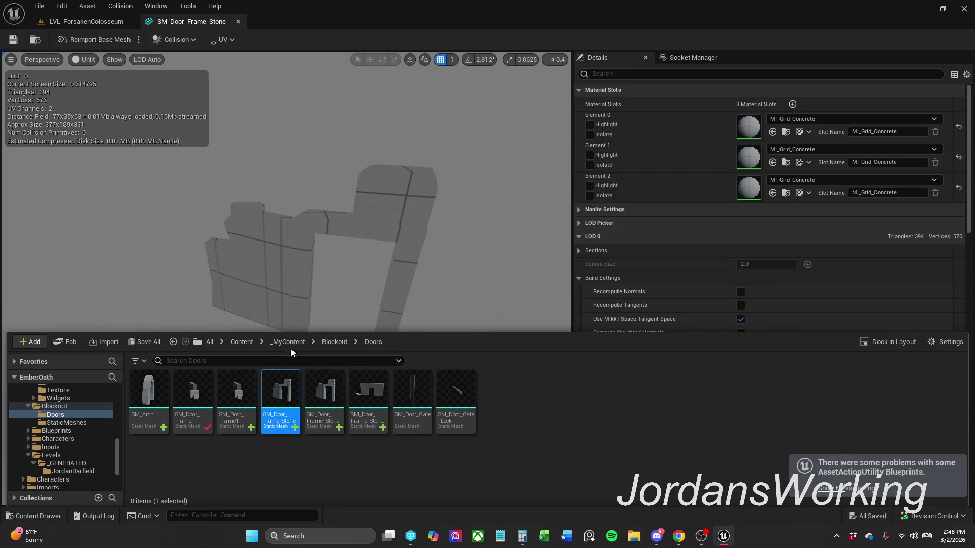
{"action": "left_click", "coordinate": [174, 40]}
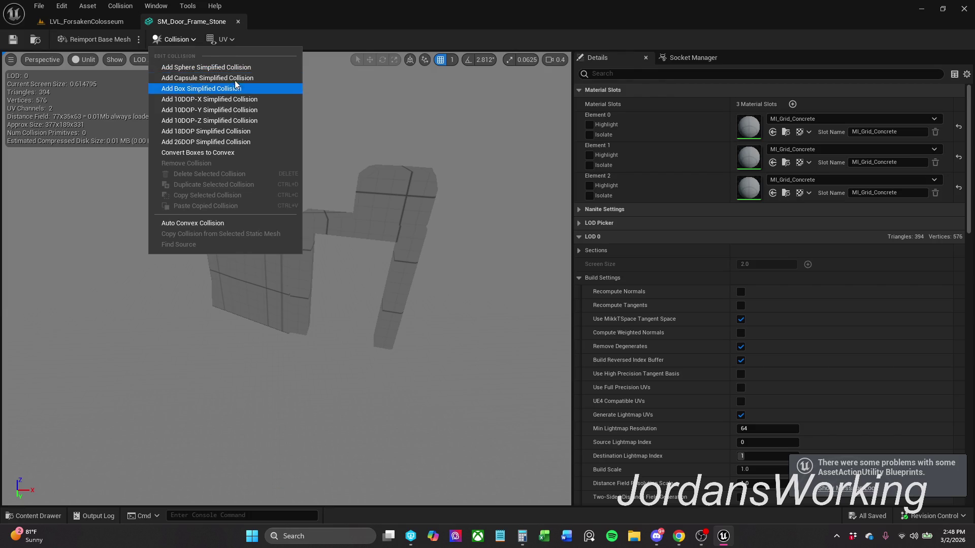
- Replace SM_Door_Frame_Stone's collision with a fresh 10DOP-X hull, save all, and return to the level
{"action": "left_click", "coordinate": [223, 110]}
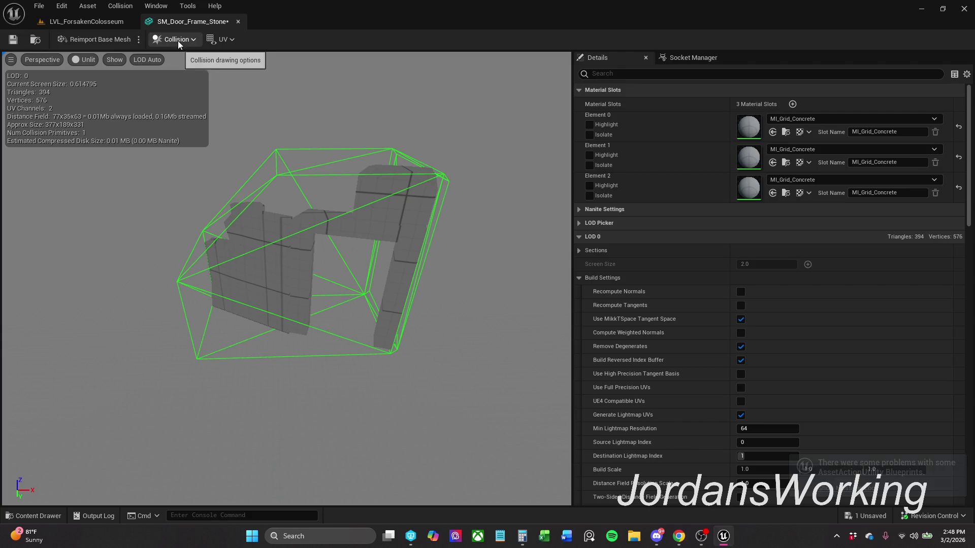
{"action": "mouse_move", "coordinate": [328, 187]}
{"action": "left_mouse_down"}
{"action": "mouse_move", "coordinate": [243, 213]}
{"action": "mouse_move", "coordinate": [315, 187]}
{"action": "left_mouse_up"}
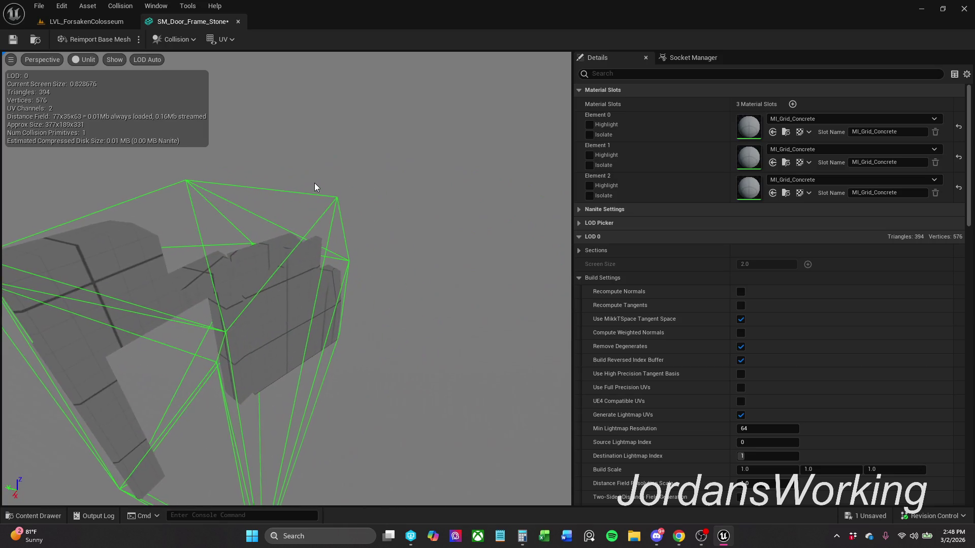
{"action": "left_click", "coordinate": [168, 40]}
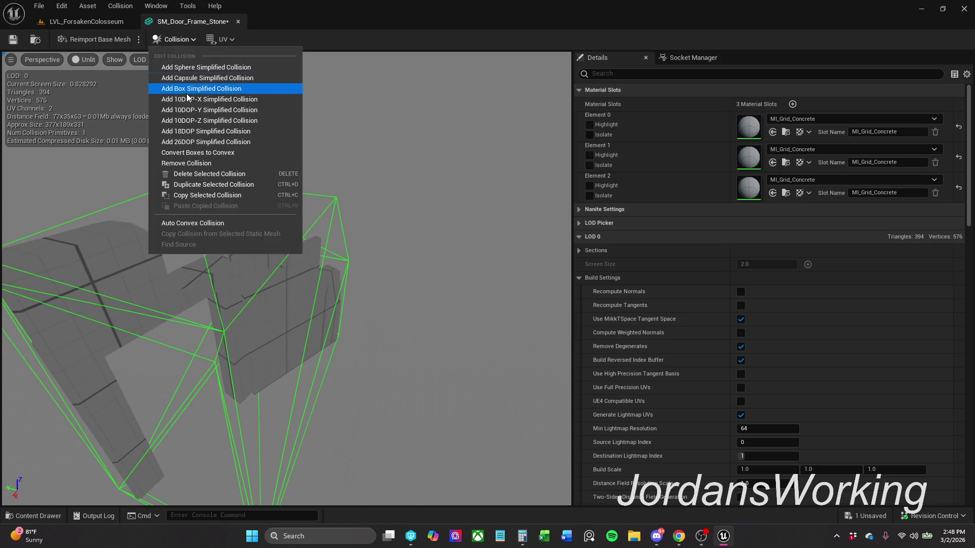
{"action": "left_click", "coordinate": [197, 163]}
{"action": "left_click", "coordinate": [173, 44]}
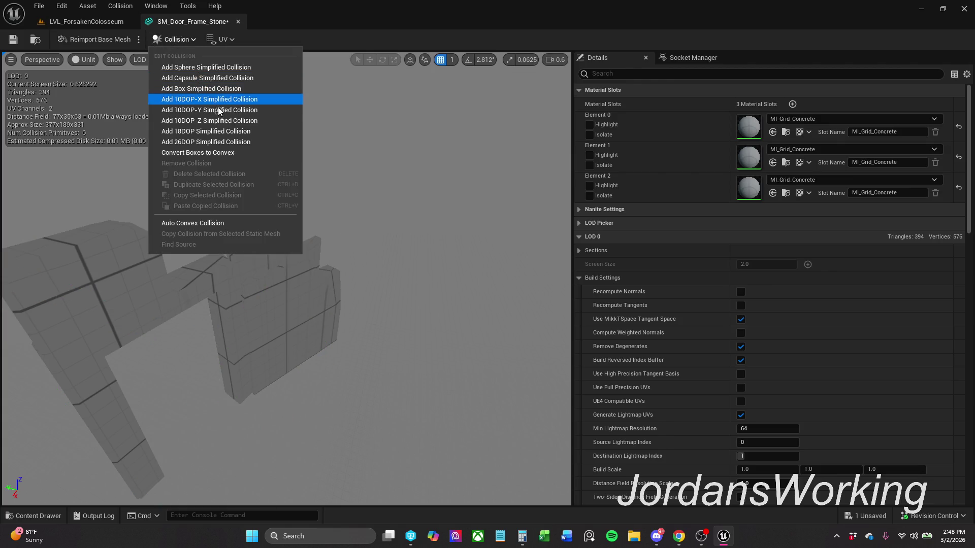
{"action": "left_click", "coordinate": [223, 122]}
{"action": "left_click_drag", "start_coordinate": [152, 137], "coordinate": [217, 135]}
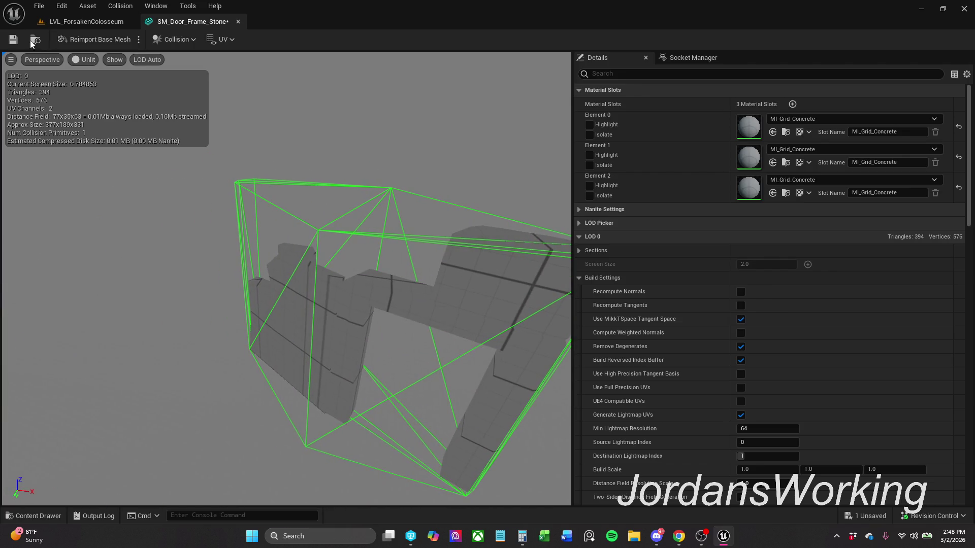
{"action": "left_click", "coordinate": [44, 5]}
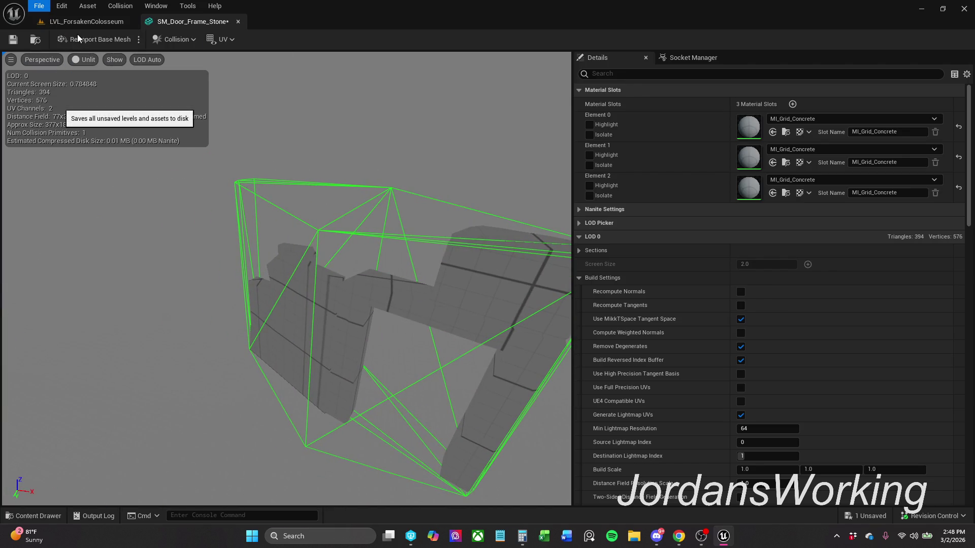
{"action": "left_click", "coordinate": [92, 21]}
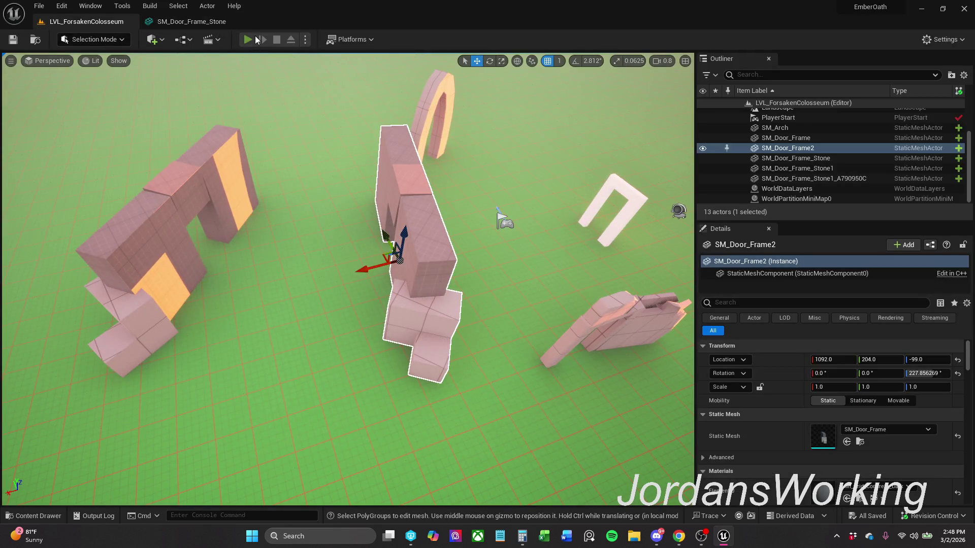
{"action": "left_click", "coordinate": [253, 39]}
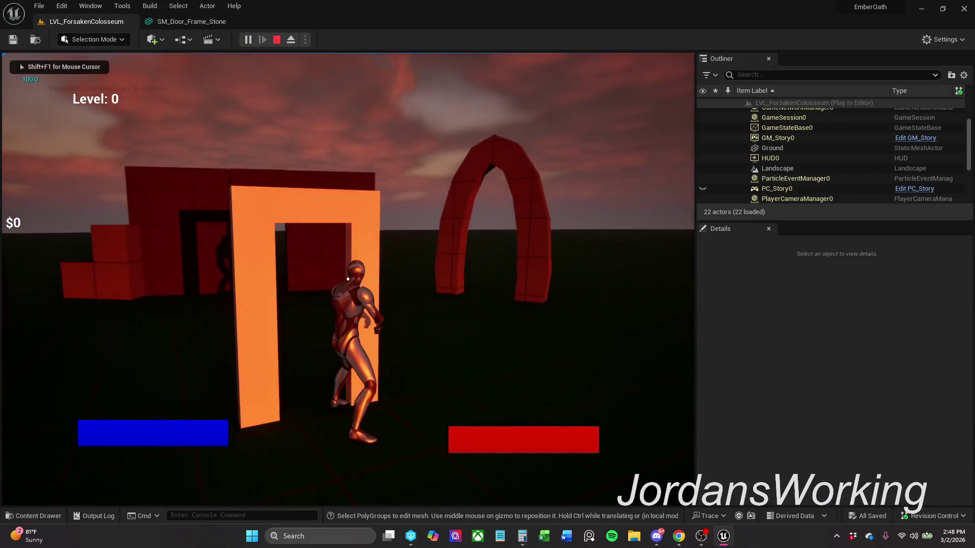
{"action": "key", "text": "Escape"}
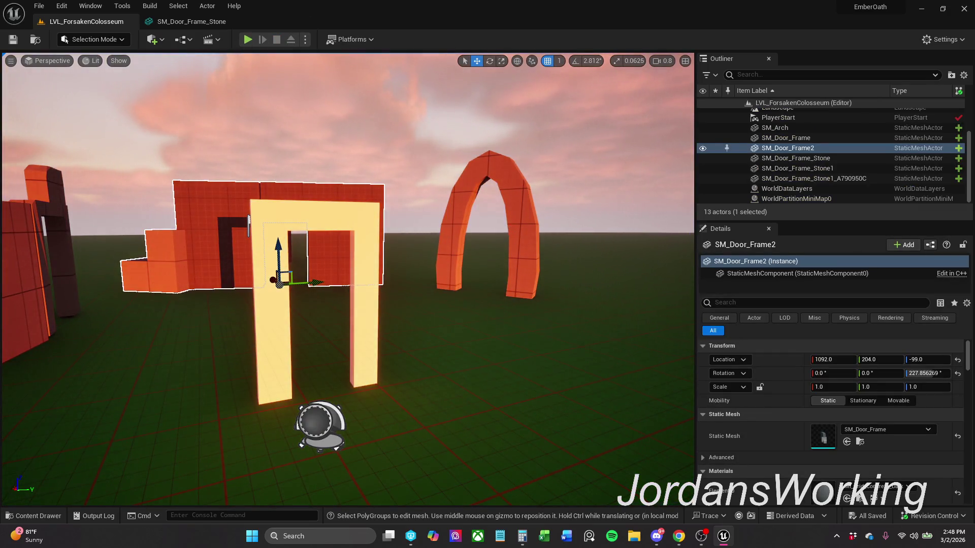
{"action": "left_click", "coordinate": [513, 233]}
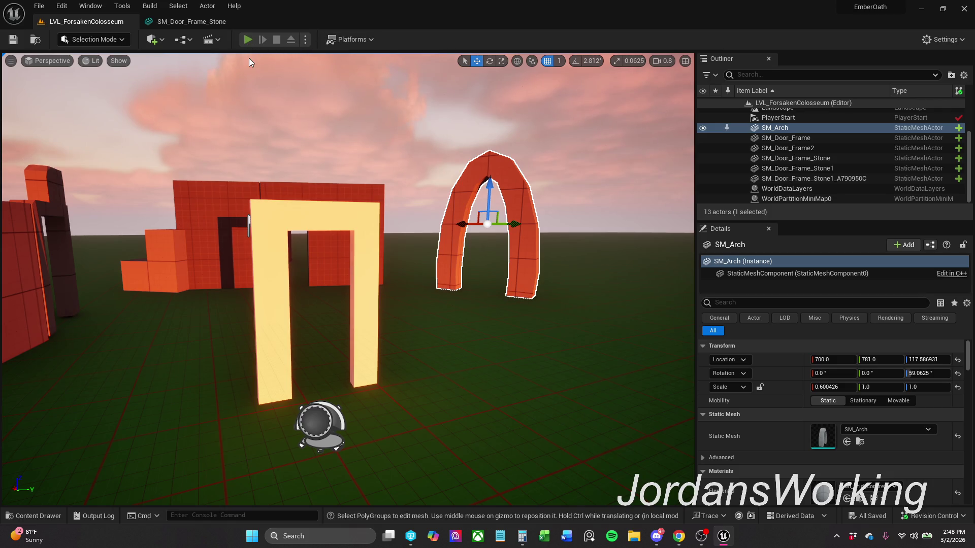
{"action": "left_click", "coordinate": [248, 39]}
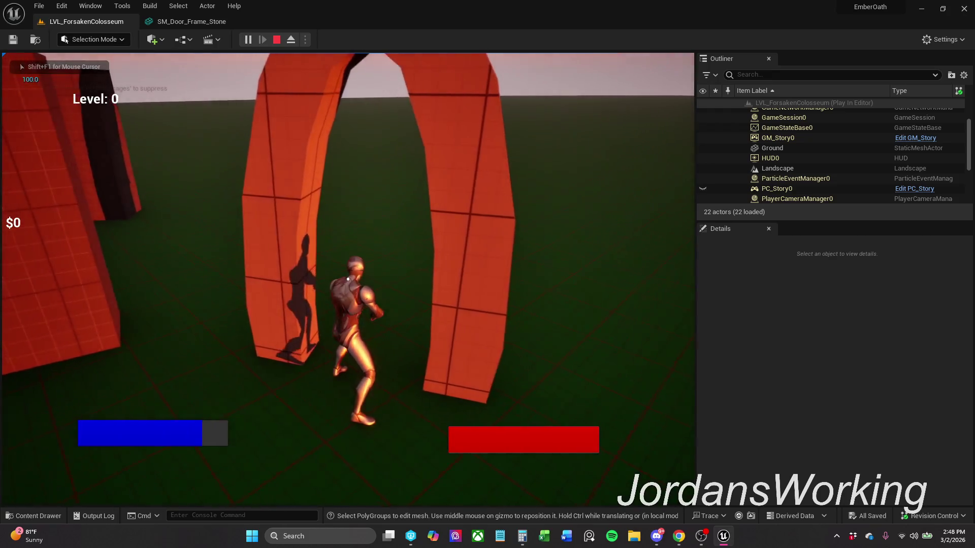
{"action": "key", "text": "shift+F1"}
{"action": "key", "text": "Escape"}
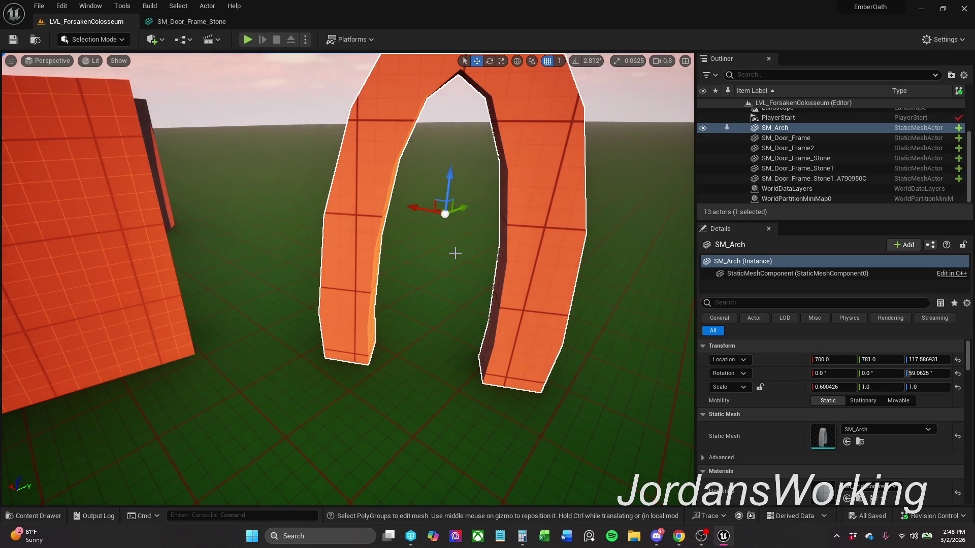
{"action": "left_click_drag", "start_coordinate": [454, 248], "coordinate": [455, 295]}
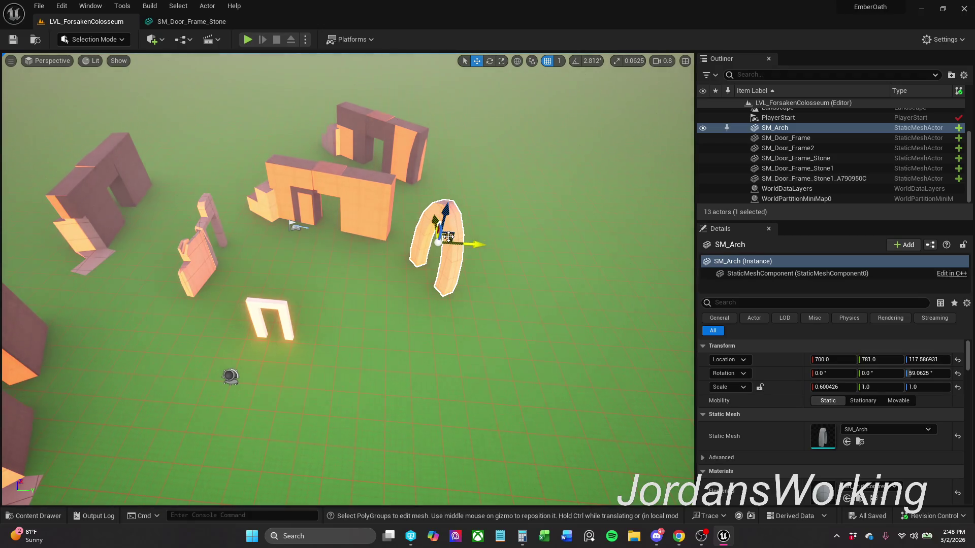
- Move SM_Arch to a new spot on the ground and rotate it to about 77°
{"action": "left_click_drag", "start_coordinate": [360, 222], "coordinate": [364, 219]}
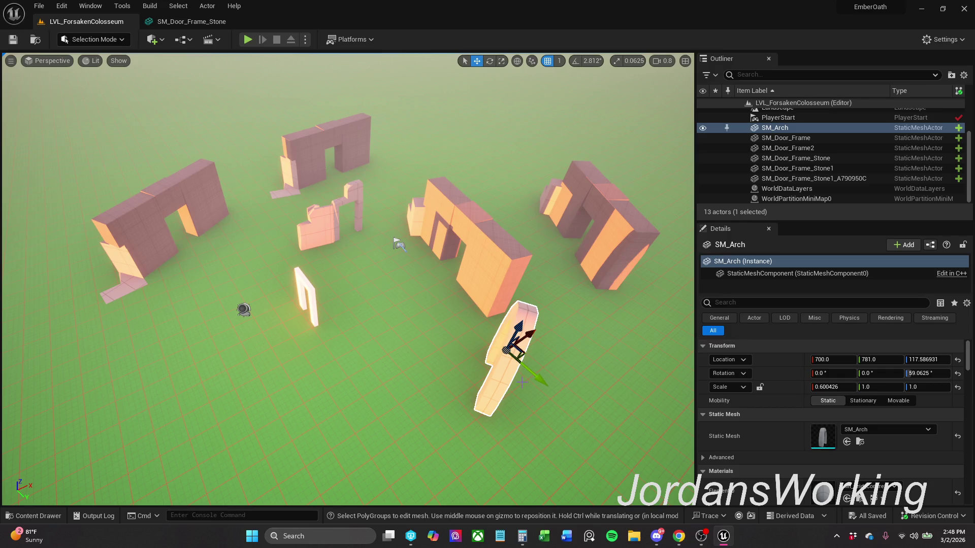
{"action": "mouse_move", "coordinate": [527, 354]}
{"action": "left_mouse_down"}
{"action": "mouse_move", "coordinate": [297, 401]}
{"action": "mouse_move", "coordinate": [308, 402]}
{"action": "mouse_move", "coordinate": [276, 398]}
{"action": "mouse_move", "coordinate": [290, 406]}
{"action": "left_mouse_up"}
{"action": "key", "text": "e"}
{"action": "mouse_move", "coordinate": [283, 450]}
{"action": "left_mouse_down"}
{"action": "mouse_move", "coordinate": [323, 444]}
{"action": "mouse_move", "coordinate": [283, 450]}
{"action": "left_mouse_up"}
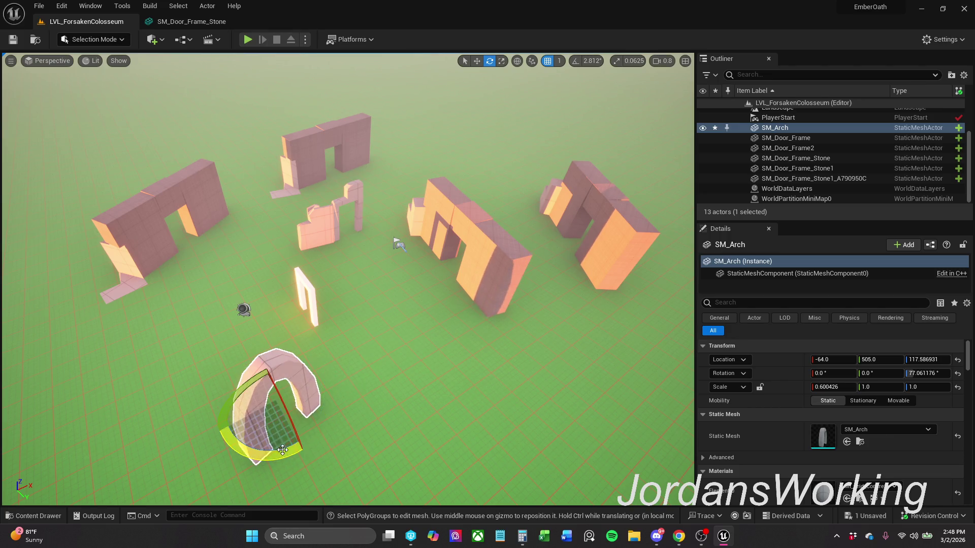
- Rotate SM_Door_Frame2 to about 306° and reposition it to 767, 432, -99
{"action": "left_click", "coordinate": [492, 277]}
{"action": "mouse_move", "coordinate": [492, 277]}
{"action": "left_mouse_down"}
{"action": "mouse_move", "coordinate": [498, 306]}
{"action": "mouse_move", "coordinate": [507, 292]}
{"action": "left_mouse_up"}
{"action": "key", "text": "w"}
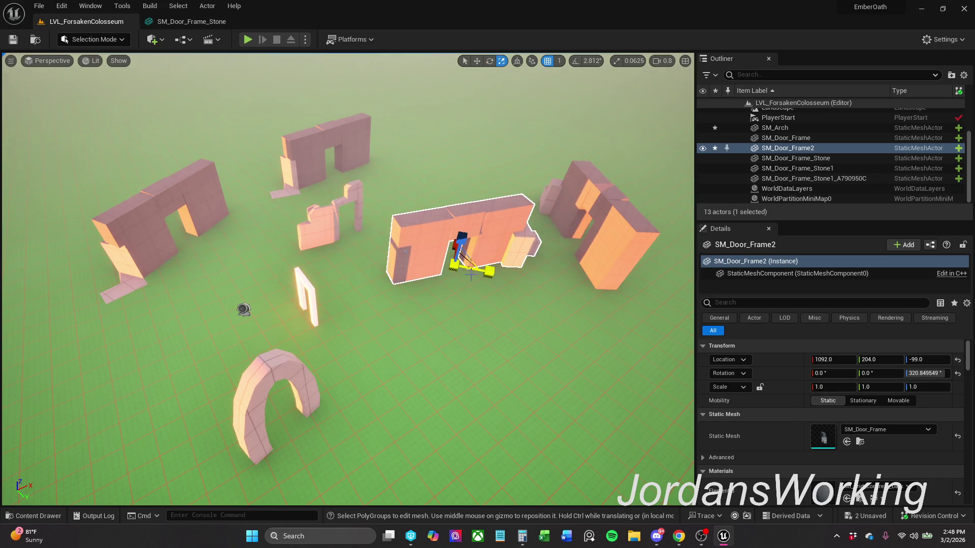
{"action": "left_click_drag", "start_coordinate": [470, 269], "coordinate": [493, 334]}
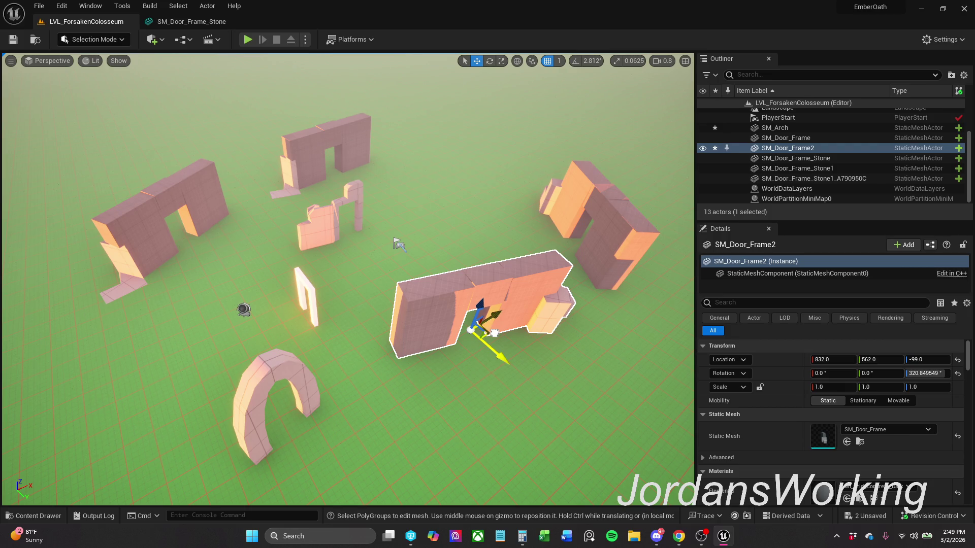
{"action": "left_click_drag", "start_coordinate": [494, 333], "coordinate": [482, 336]}
{"action": "key", "text": "e"}
{"action": "key", "text": "r"}
{"action": "key", "text": "w"}
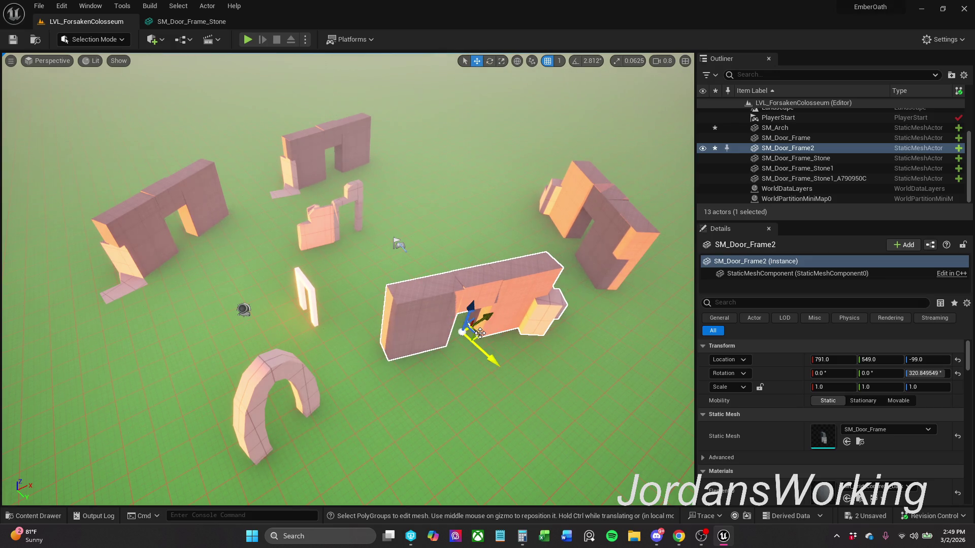
{"action": "key", "text": "e"}
{"action": "left_click_drag", "start_coordinate": [467, 385], "coordinate": [465, 384]}
{"action": "key", "text": "w"}
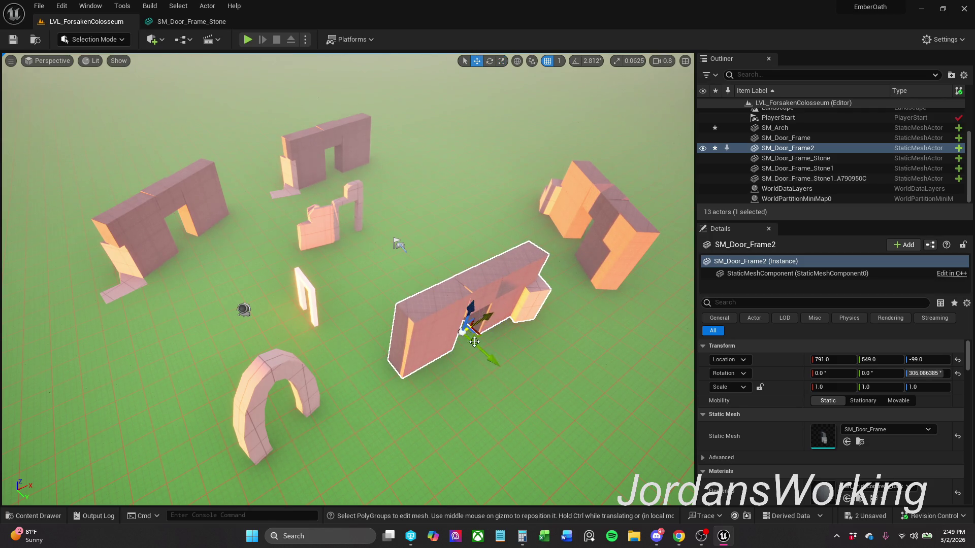
{"action": "left_click_drag", "start_coordinate": [481, 333], "coordinate": [457, 318]}
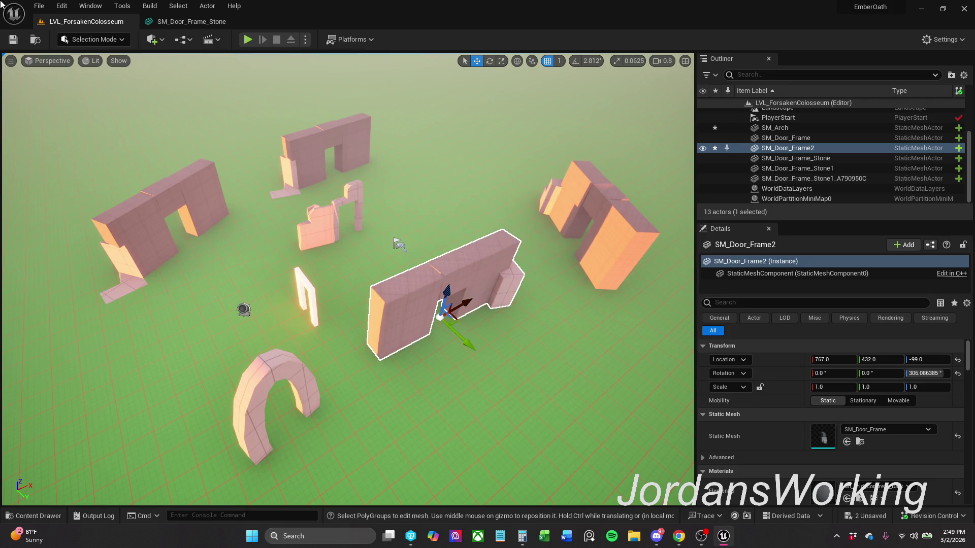
{"action": "key", "text": "alt+Tab"}
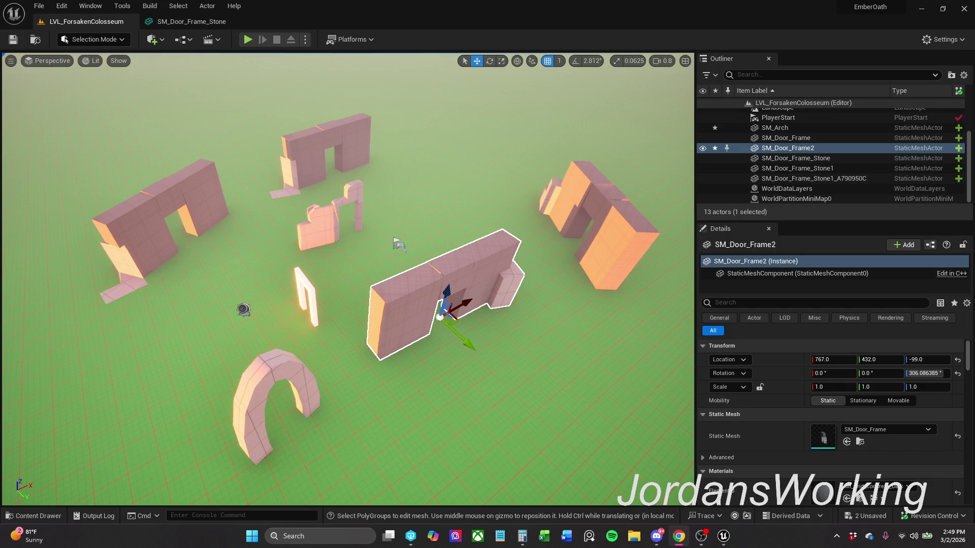
- Delete the SM_Door_Frame actor from the level, leaving 12 actors
{"action": "left_click_drag", "start_coordinate": [437, 223], "coordinate": [488, 188]}
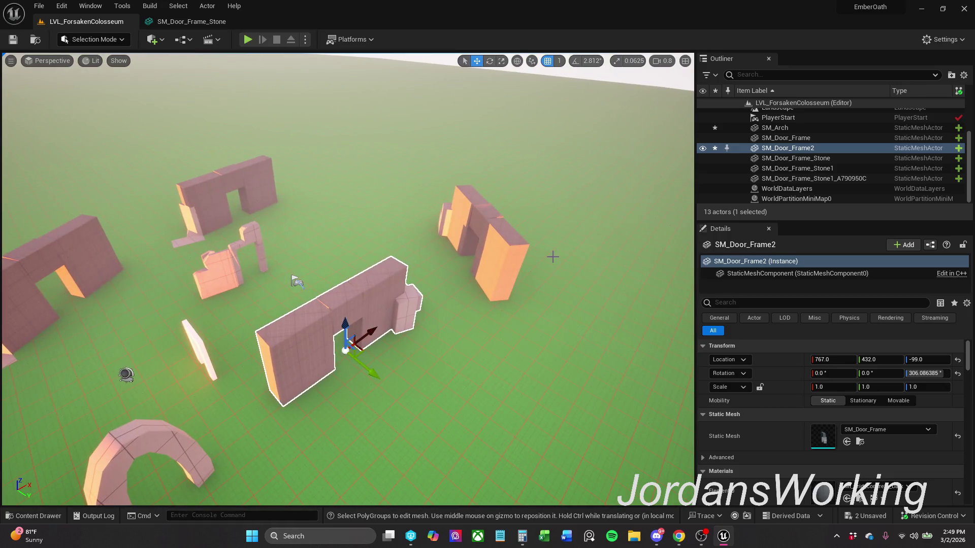
{"action": "left_click", "coordinate": [505, 250]}
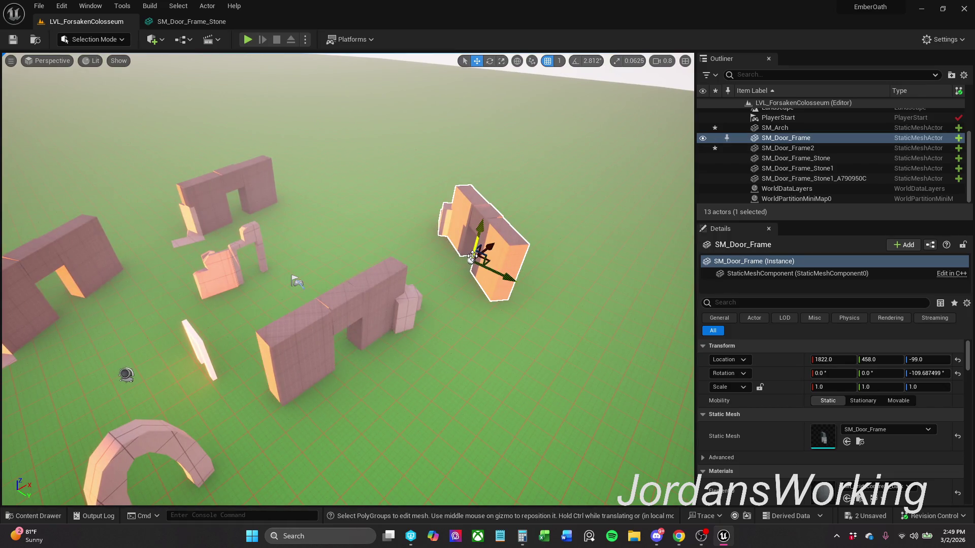
{"action": "left_click", "coordinate": [213, 190]}
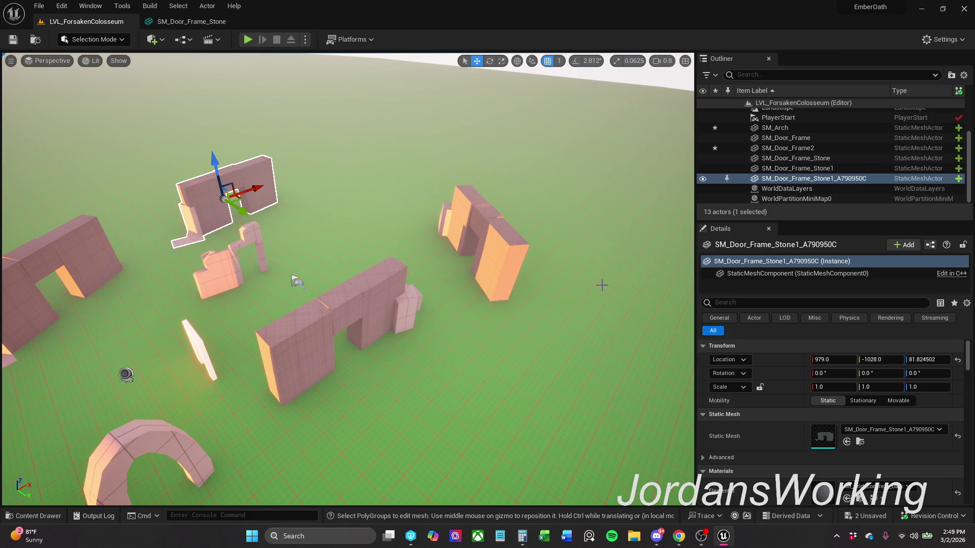
{"action": "left_click", "coordinate": [477, 219]}
{"action": "left_click_drag", "start_coordinate": [477, 219], "coordinate": [416, 213]}
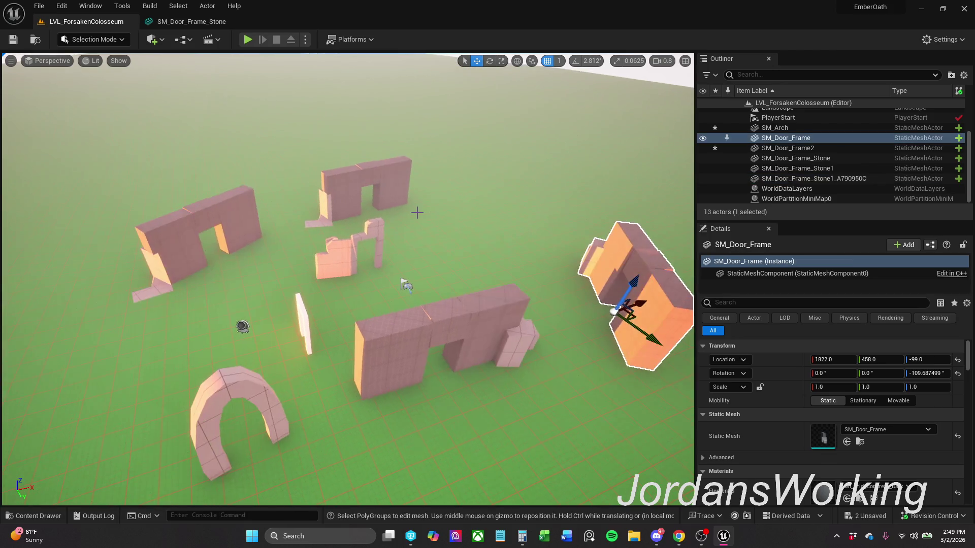
{"action": "key", "text": "Delete"}
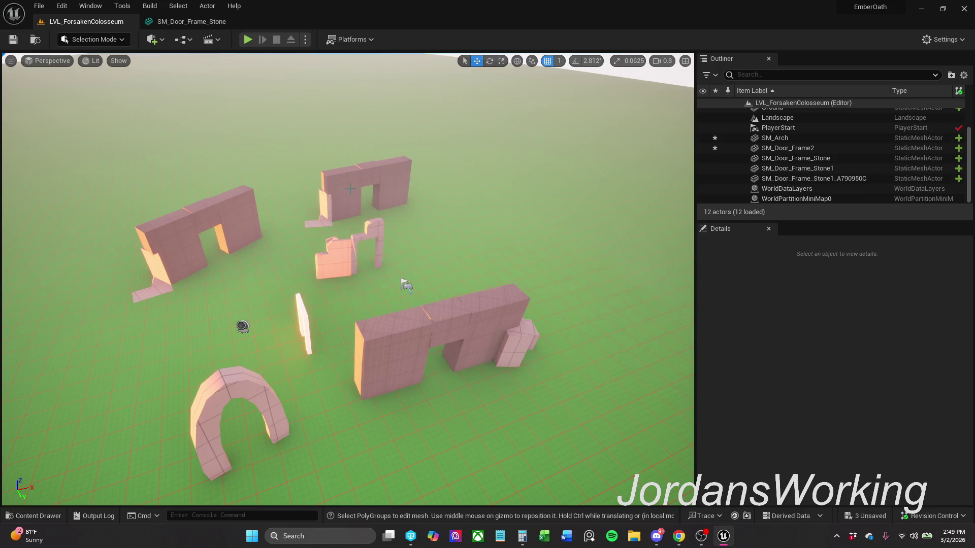
- Reposition two stone door frames, turning and lifting the right one, then save the level
{"action": "left_click", "coordinate": [371, 199]}
{"action": "left_click_drag", "start_coordinate": [371, 199], "coordinate": [409, 185]}
{"action": "left_click", "coordinate": [228, 237]}
{"action": "mouse_move", "coordinate": [208, 241]}
{"action": "left_mouse_down"}
{"action": "mouse_move", "coordinate": [267, 272]}
{"action": "mouse_move", "coordinate": [673, 317]}
{"action": "mouse_move", "coordinate": [690, 302]}
{"action": "left_mouse_up"}
{"action": "key", "text": "e"}
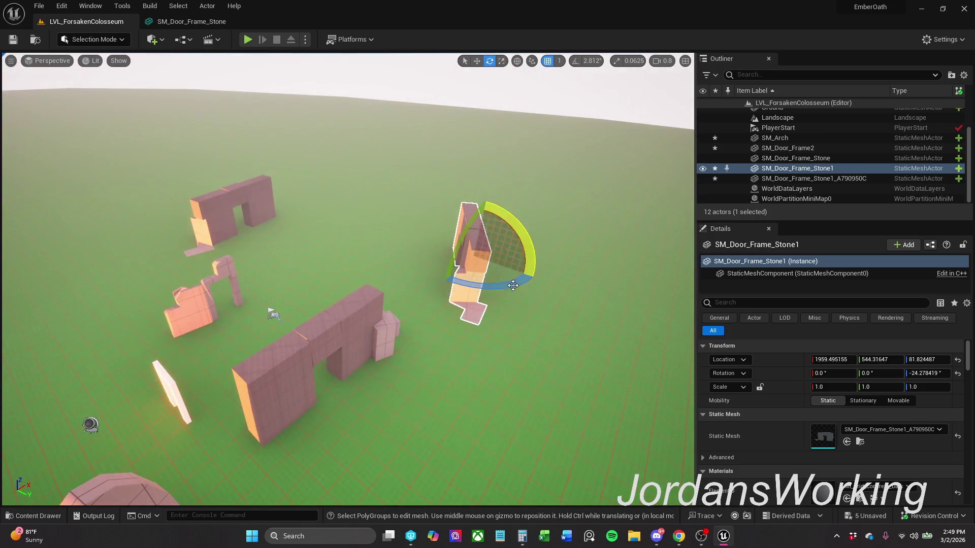
{"action": "mouse_move", "coordinate": [525, 254]}
{"action": "left_mouse_down"}
{"action": "mouse_move", "coordinate": [507, 284]}
{"action": "mouse_move", "coordinate": [502, 267]}
{"action": "left_mouse_up"}
{"action": "key", "text": "w"}
{"action": "mouse_move", "coordinate": [490, 257]}
{"action": "left_mouse_down"}
{"action": "mouse_move", "coordinate": [497, 262]}
{"action": "mouse_move", "coordinate": [417, 269]}
{"action": "mouse_move", "coordinate": [437, 269]}
{"action": "left_mouse_up"}
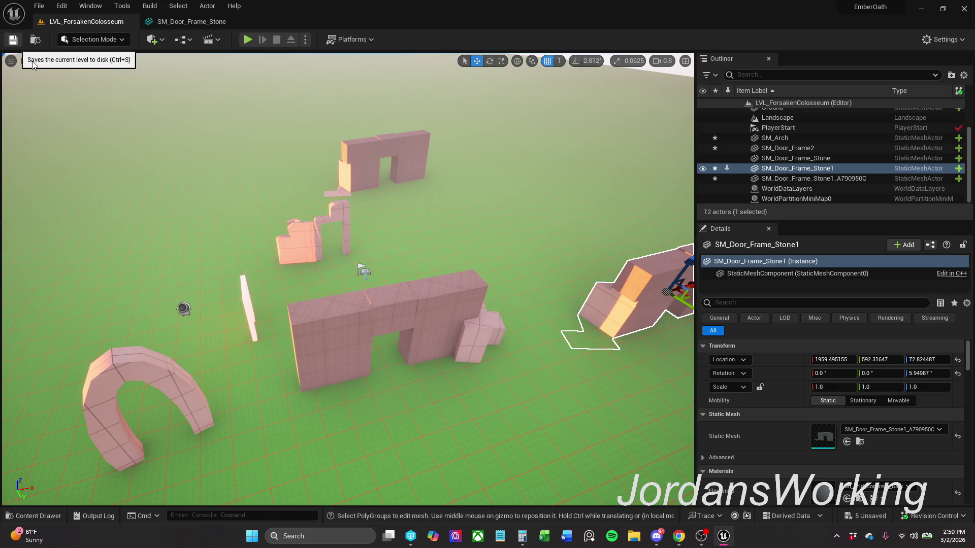
{"action": "key", "text": "ctrl+s"}
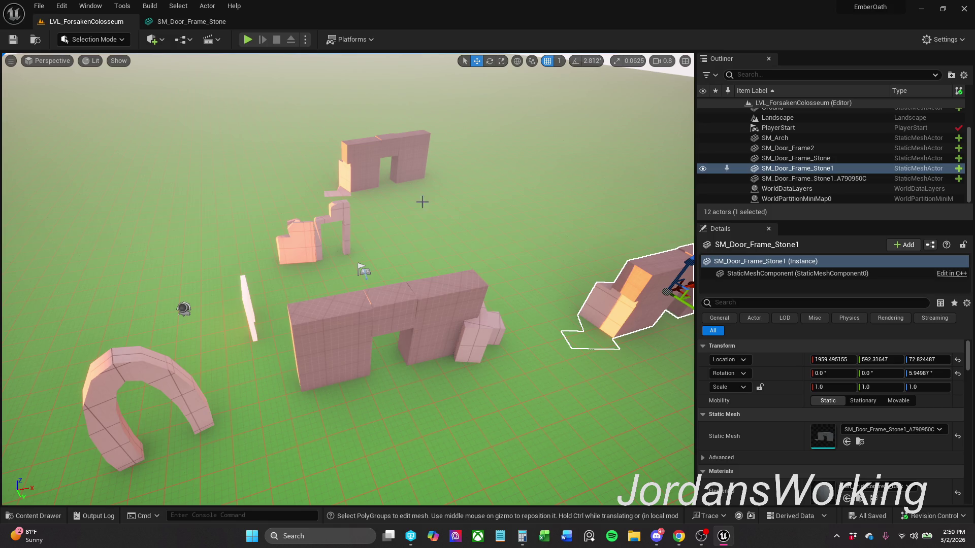
- Slide the upper door frames left and move the right, middle frames and arch down together
{"action": "left_click", "coordinate": [370, 152]}
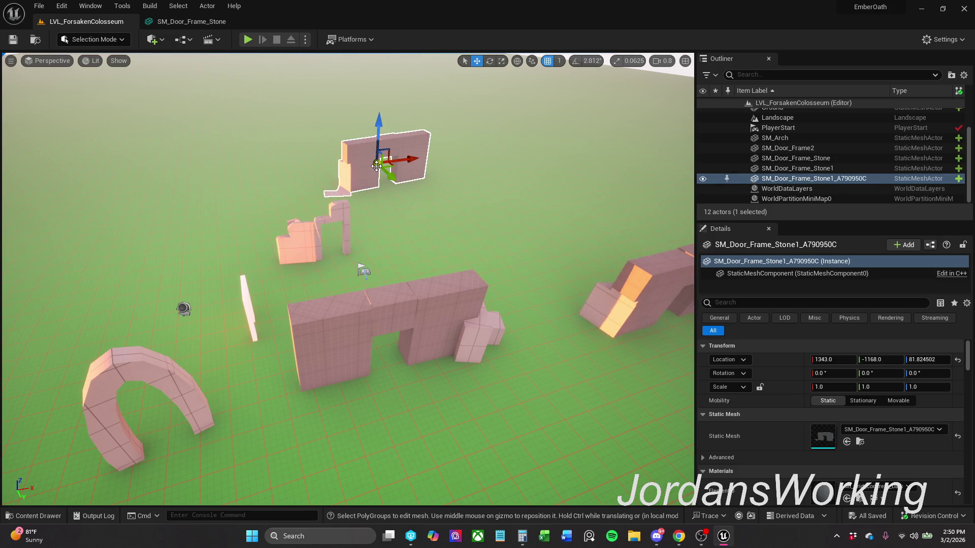
{"action": "left_click_drag", "start_coordinate": [390, 163], "coordinate": [305, 209]}
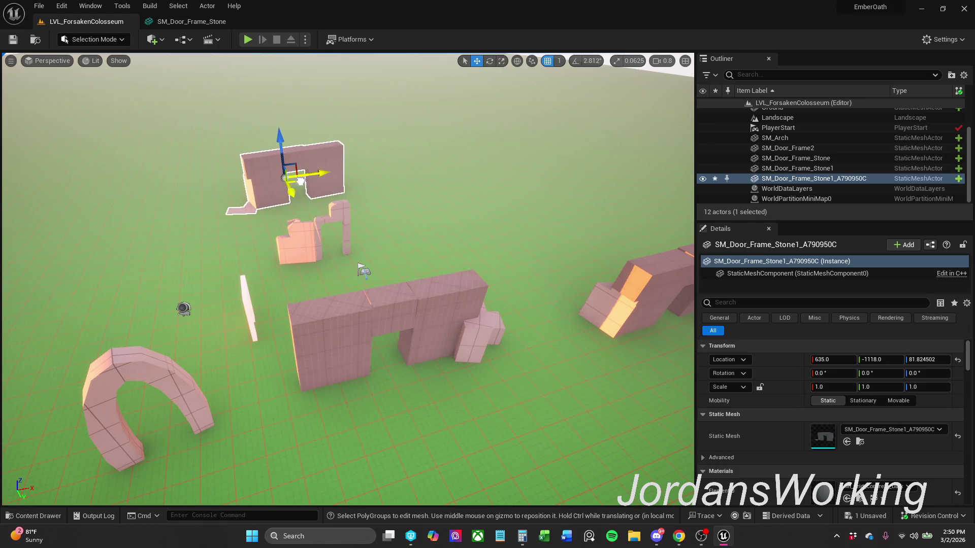
{"action": "left_click", "coordinate": [306, 246], "text": "ctrl"}
{"action": "left_click_drag", "start_coordinate": [341, 262], "coordinate": [304, 238]}
{"action": "scroll", "coordinate": [457, 269], "scroll_direction": "down", "scroll_amount": 6}
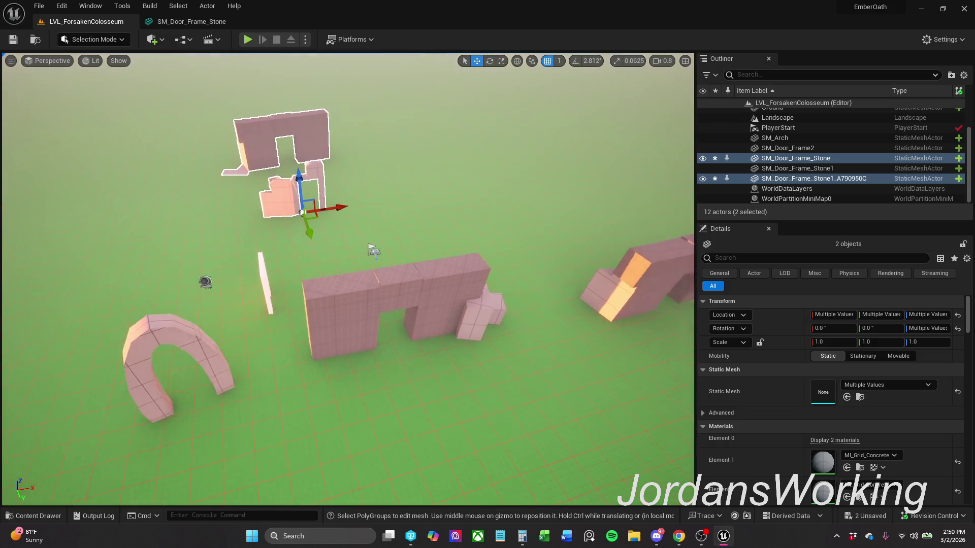
{"action": "left_click", "coordinate": [506, 260]}
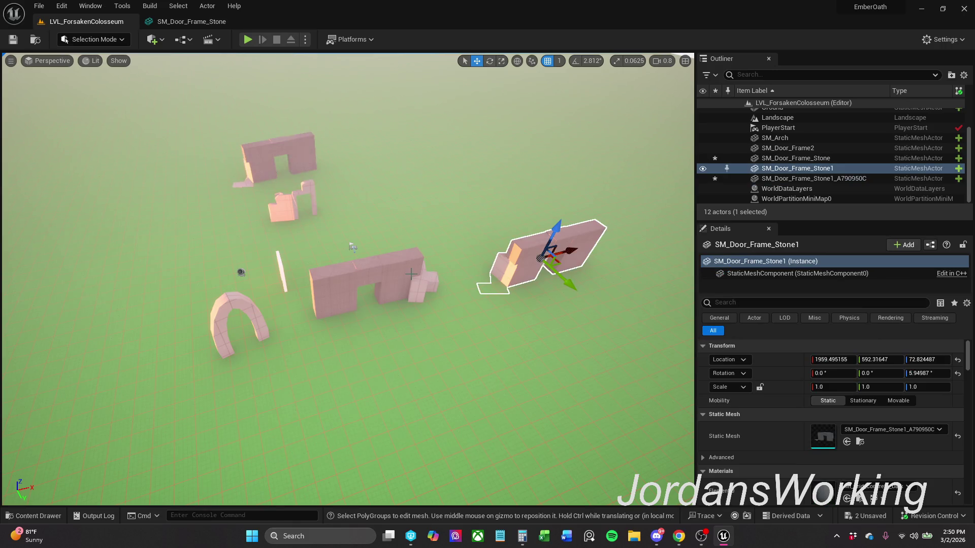
{"action": "left_click", "coordinate": [411, 276], "text": "ctrl"}
{"action": "left_click", "coordinate": [225, 310], "text": "ctrl"}
{"action": "mouse_move", "coordinate": [251, 327]}
{"action": "left_mouse_down"}
{"action": "mouse_move", "coordinate": [271, 415]}
{"action": "mouse_move", "coordinate": [236, 409]}
{"action": "left_mouse_up"}
{"action": "left_click", "coordinate": [251, 380]}
{"action": "left_click", "coordinate": [258, 424]}
- Adjust SM_Door_Frame_Stone1, SM_Door_Frame2 and the arch individually into new positions
{"action": "left_click", "coordinate": [594, 334]}
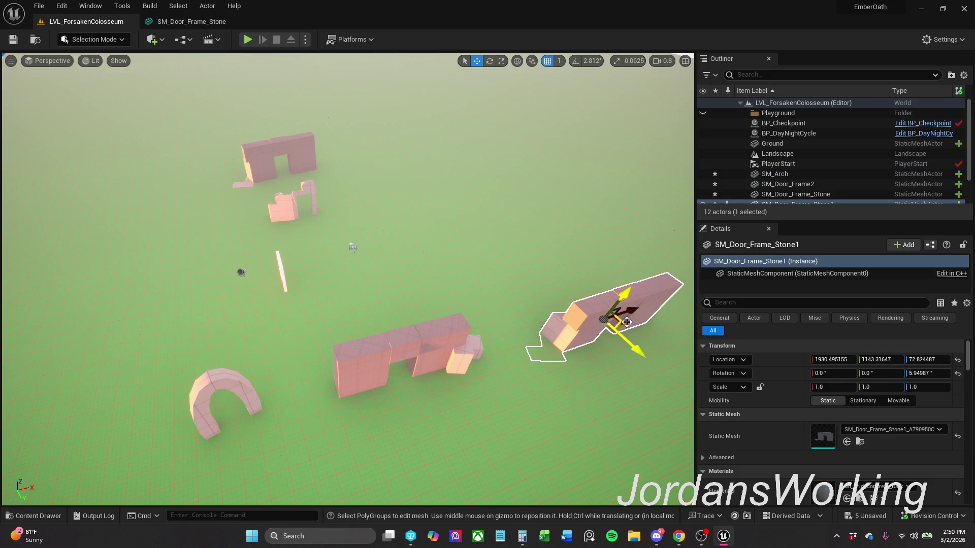
{"action": "left_click_drag", "start_coordinate": [628, 316], "coordinate": [634, 289]}
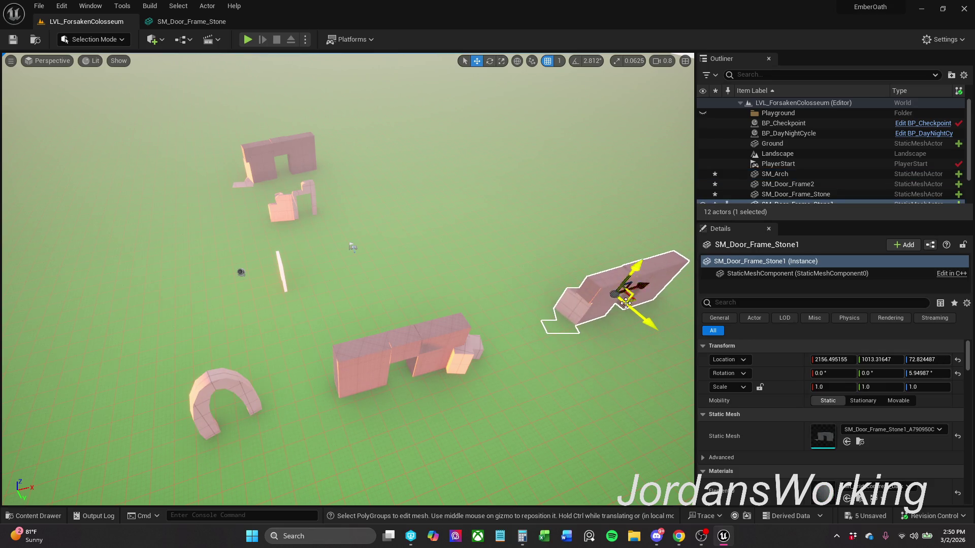
{"action": "left_click", "coordinate": [456, 355]}
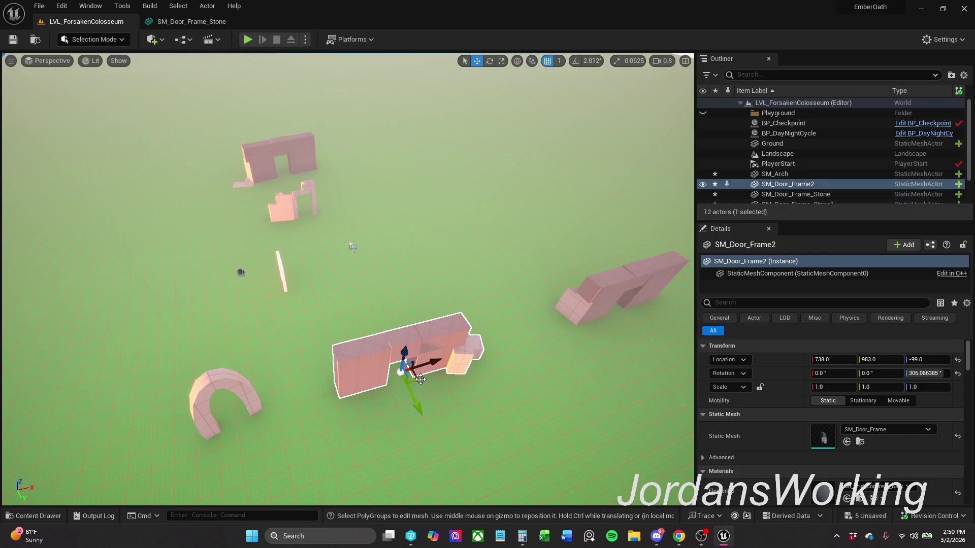
{"action": "left_click_drag", "start_coordinate": [421, 379], "coordinate": [437, 382]}
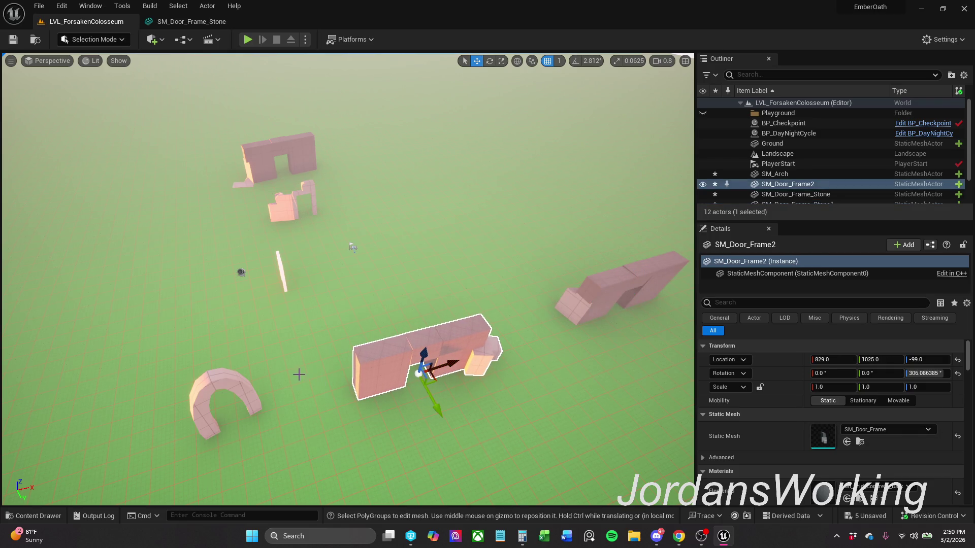
{"action": "left_click", "coordinate": [239, 384]}
{"action": "mouse_move", "coordinate": [232, 410]}
{"action": "left_mouse_down"}
{"action": "mouse_move", "coordinate": [161, 411]}
{"action": "mouse_move", "coordinate": [114, 437]}
{"action": "mouse_move", "coordinate": [108, 454]}
{"action": "left_mouse_up"}
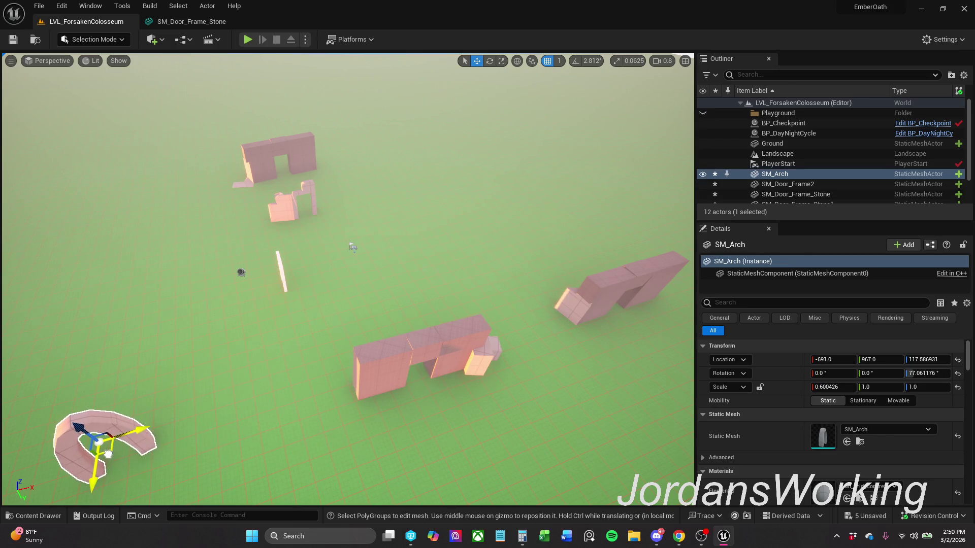
{"action": "left_click", "coordinate": [396, 384]}
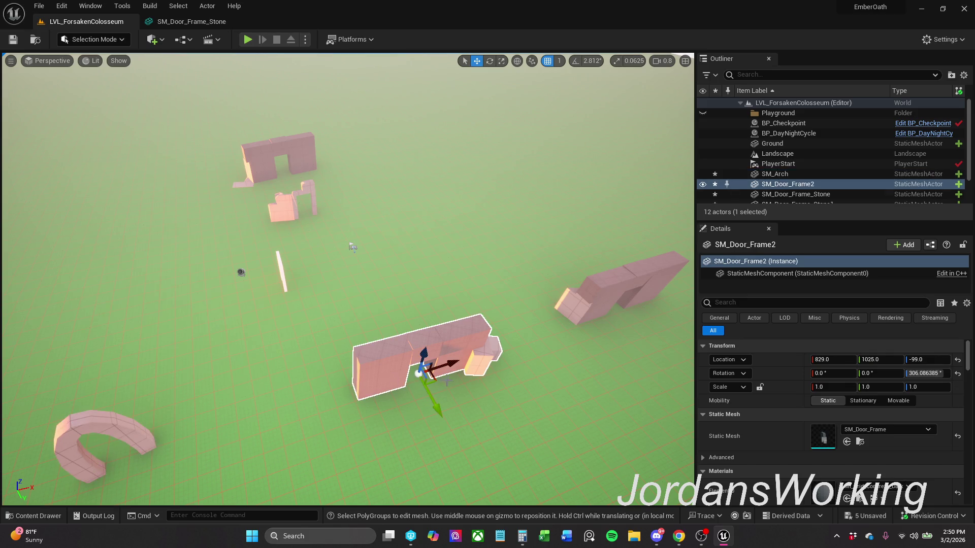
{"action": "mouse_move", "coordinate": [433, 381]}
{"action": "left_mouse_down"}
{"action": "mouse_move", "coordinate": [380, 403]}
{"action": "mouse_move", "coordinate": [370, 386]}
{"action": "left_mouse_up"}
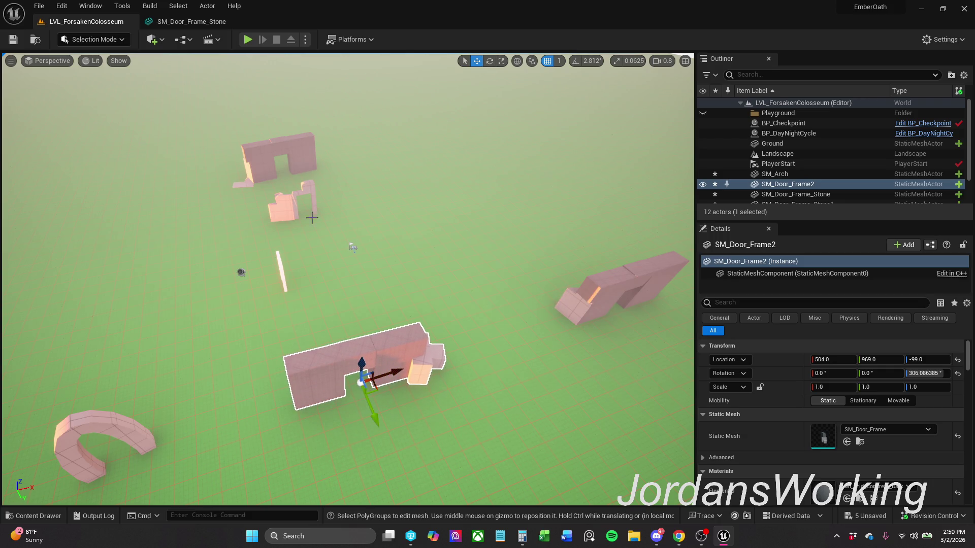
- Move PlayerStart to 378, 222, 112 and SM_Door_Frame_Stone to 1013, -643, -99
{"action": "left_click", "coordinate": [294, 200]}
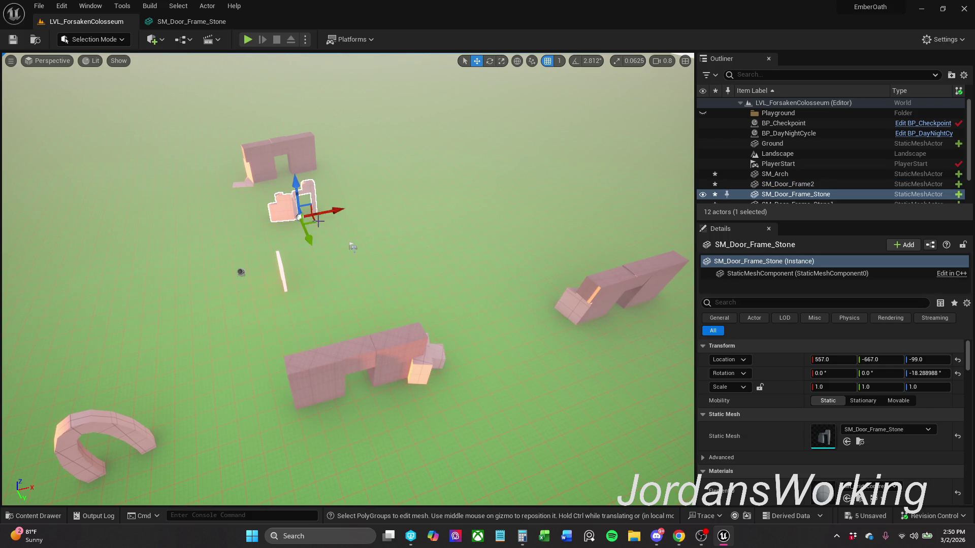
{"action": "left_click_drag", "start_coordinate": [317, 222], "coordinate": [313, 228]}
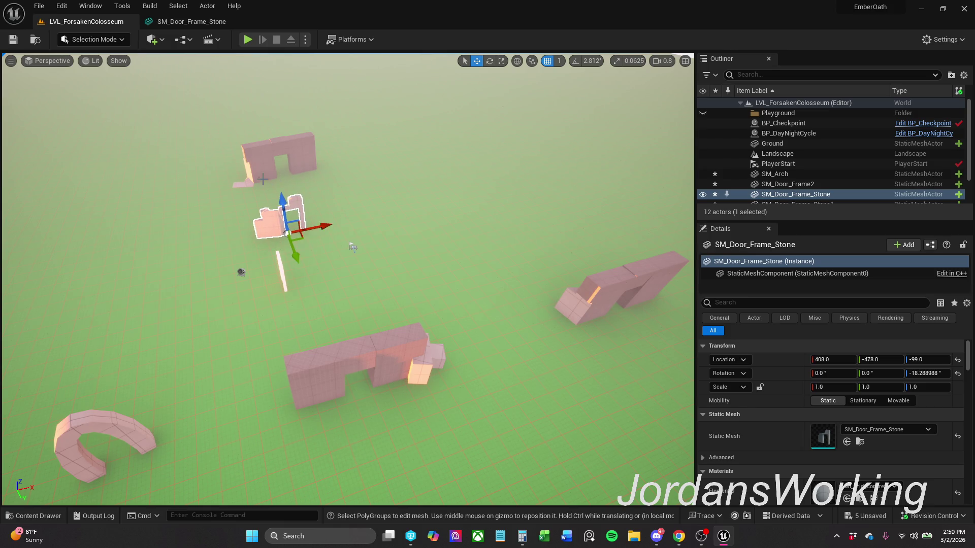
{"action": "left_click", "coordinate": [274, 189]}
{"action": "left_click_drag", "start_coordinate": [283, 167], "coordinate": [275, 148]}
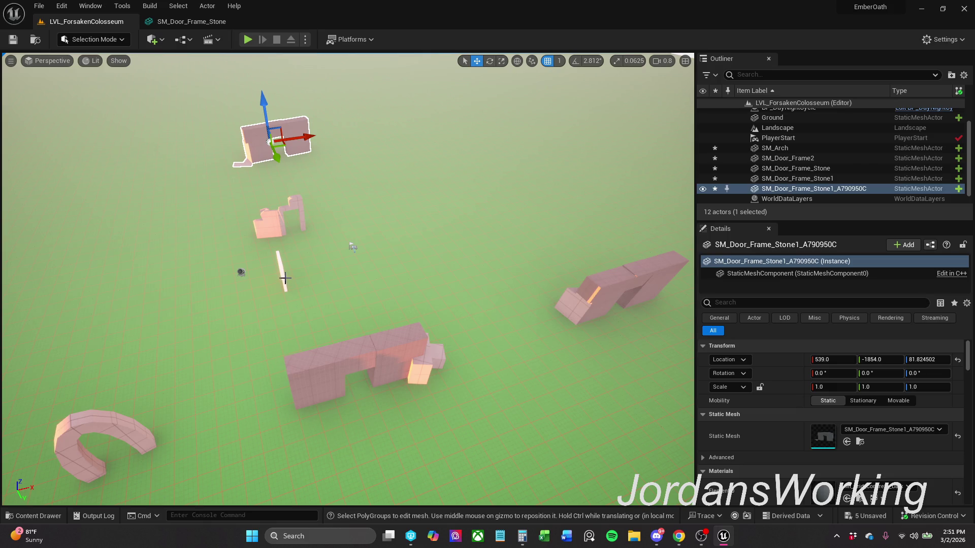
{"action": "left_click", "coordinate": [358, 248]}
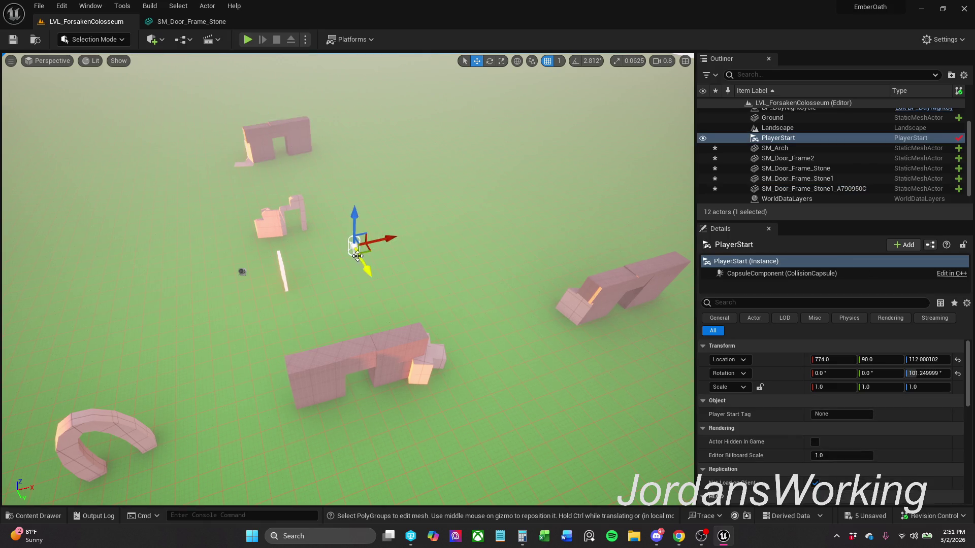
{"action": "left_click_drag", "start_coordinate": [368, 257], "coordinate": [306, 278]}
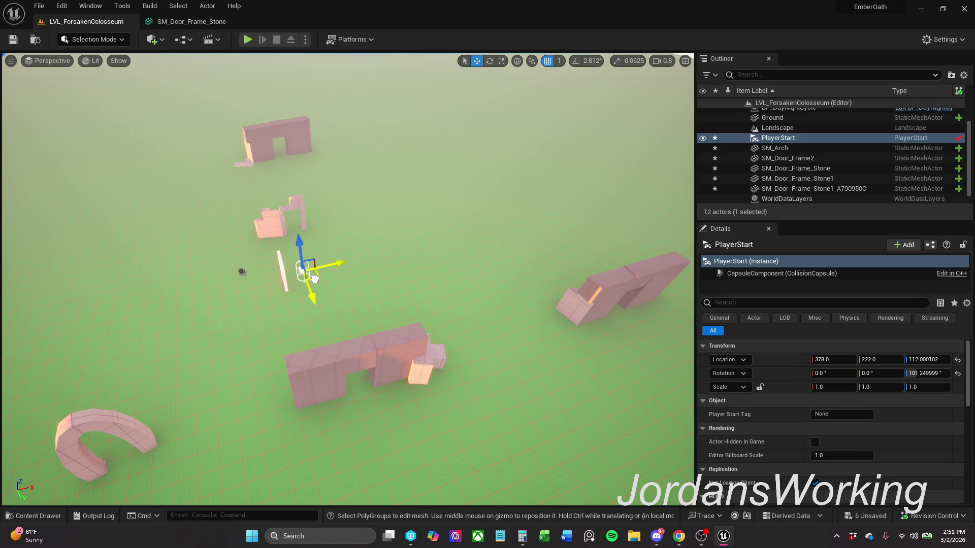
{"action": "left_click", "coordinate": [274, 226]}
{"action": "mouse_move", "coordinate": [305, 236]}
{"action": "left_mouse_down"}
{"action": "mouse_move", "coordinate": [335, 220]}
{"action": "mouse_move", "coordinate": [393, 214]}
{"action": "mouse_move", "coordinate": [361, 215]}
{"action": "mouse_move", "coordinate": [369, 213]}
{"action": "left_mouse_up"}
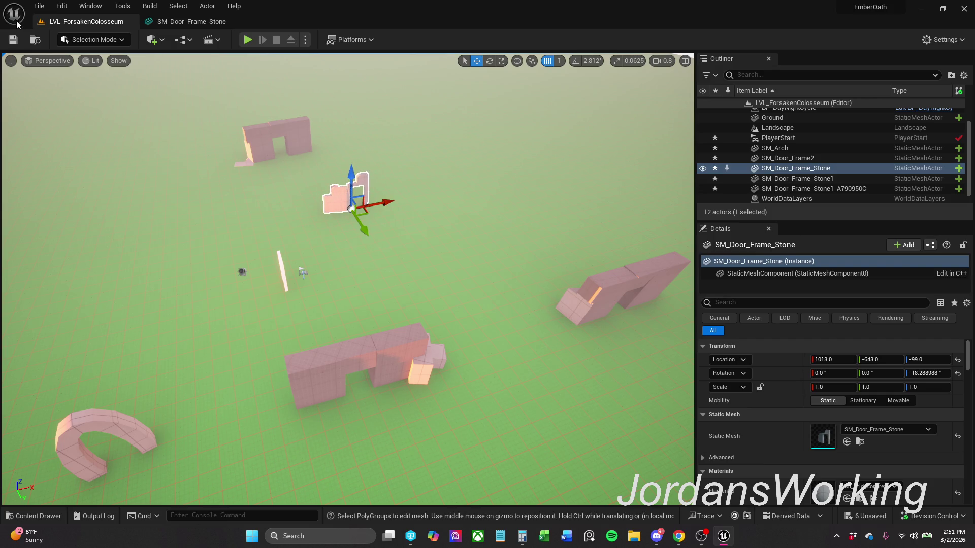
{"action": "left_click", "coordinate": [39, 7]}
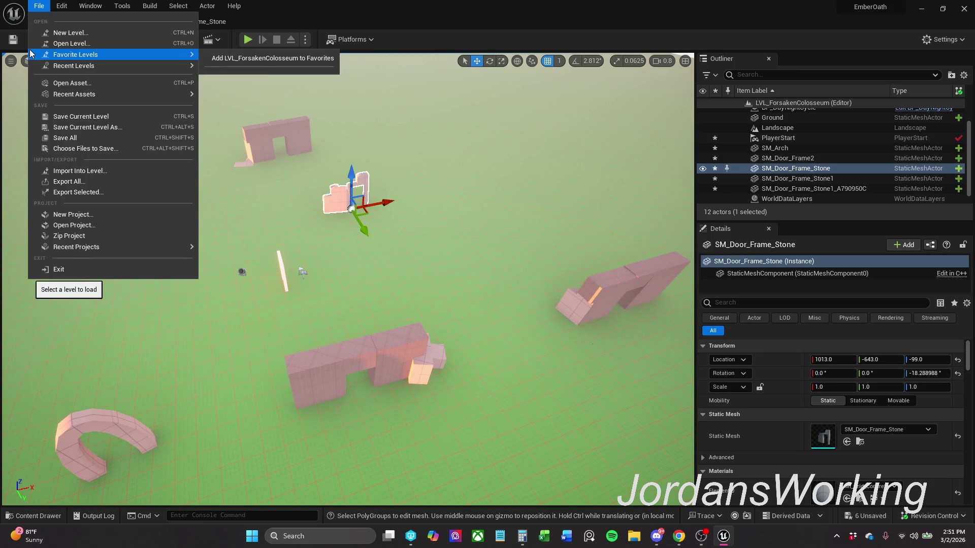
- Save the level, select the four door frames and arch, and try a group rotation, then undo it
{"action": "left_click", "coordinate": [64, 148]}
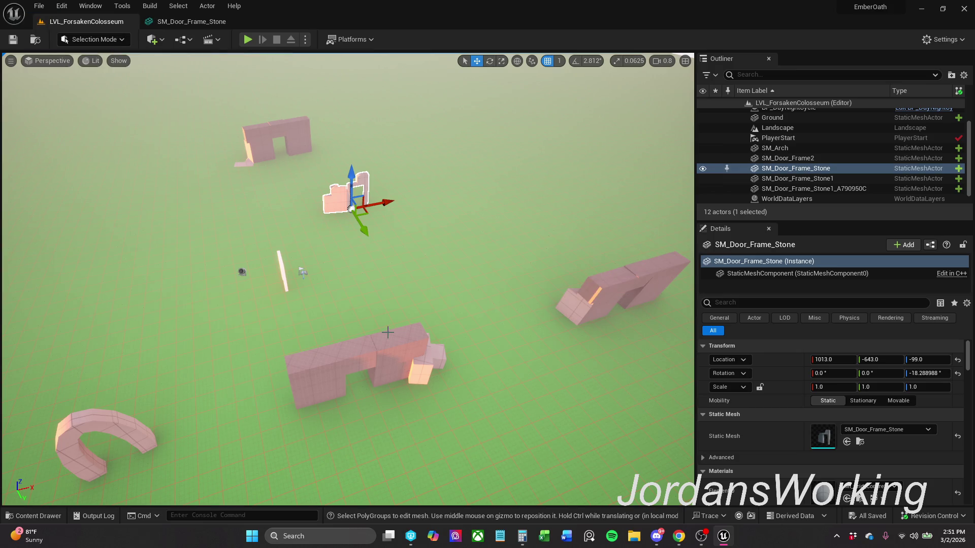
{"action": "mouse_move", "coordinate": [399, 322]}
{"action": "left_mouse_down"}
{"action": "mouse_move", "coordinate": [386, 249]}
{"action": "mouse_move", "coordinate": [390, 325]}
{"action": "mouse_move", "coordinate": [390, 297]}
{"action": "mouse_move", "coordinate": [428, 320]}
{"action": "left_mouse_up"}
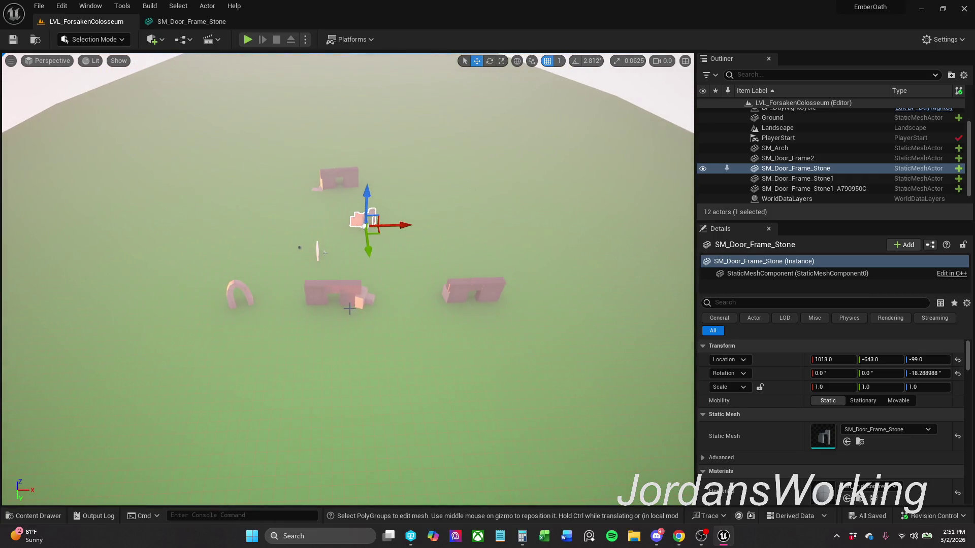
{"action": "left_click", "coordinate": [348, 291], "text": "ctrl"}
{"action": "left_click", "coordinate": [355, 184], "text": "ctrl"}
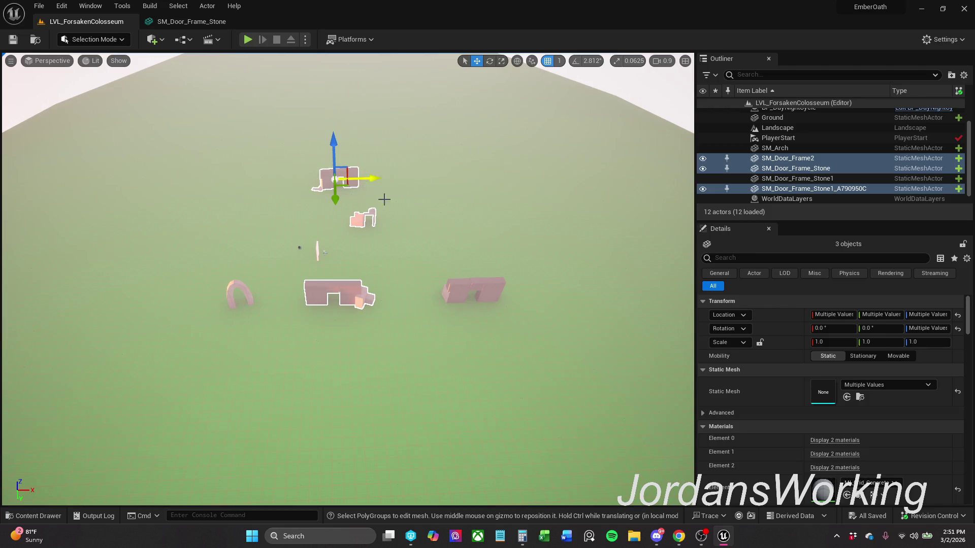
{"action": "left_click", "coordinate": [472, 290], "text": "ctrl"}
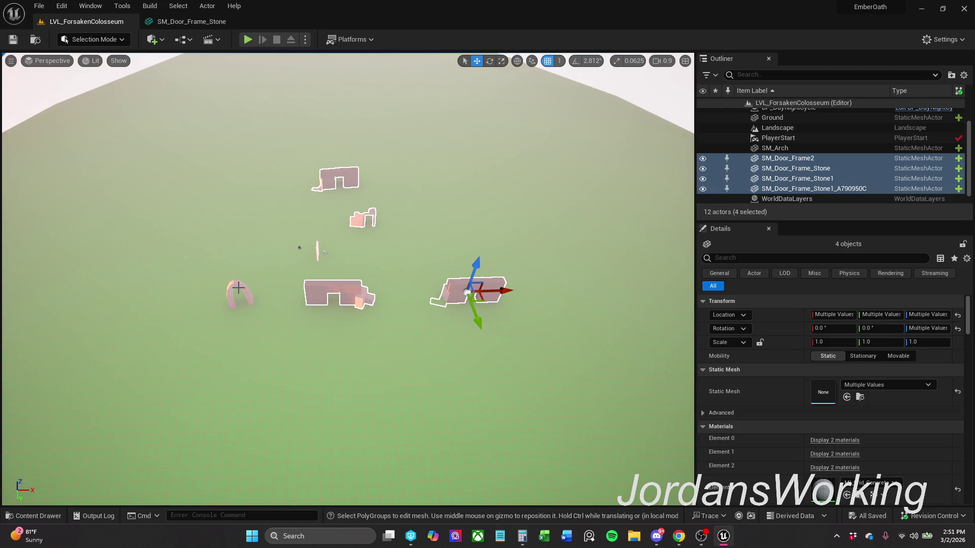
{"action": "left_click", "coordinate": [238, 287], "text": "ctrl"}
{"action": "key", "text": "e"}
{"action": "left_click", "coordinate": [254, 329]}
{"action": "mouse_move", "coordinate": [254, 329]}
{"action": "left_mouse_down"}
{"action": "mouse_move", "coordinate": [226, 345]}
{"action": "mouse_move", "coordinate": [203, 343]}
{"action": "left_mouse_up"}
{"action": "key", "text": "ctrl+z"}
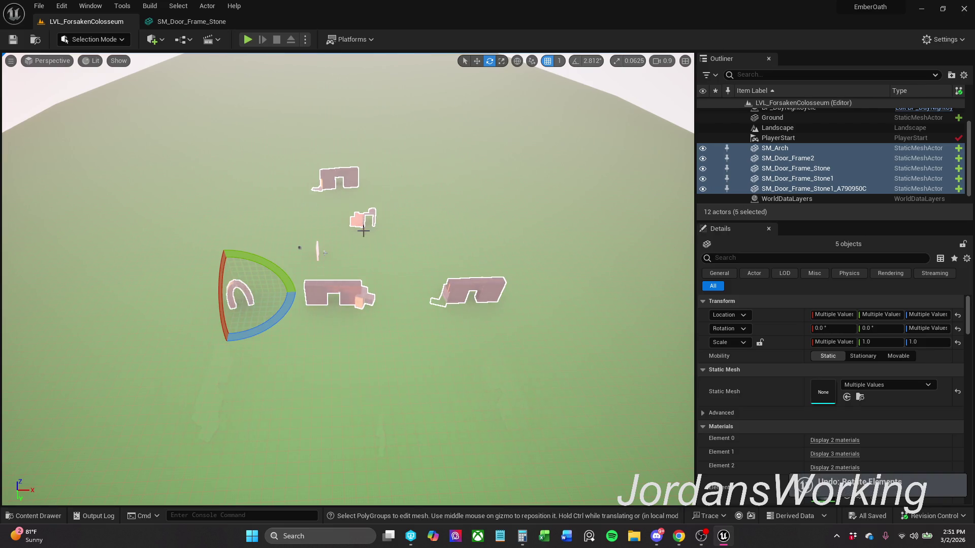
- Enable rotation and scale snapping, rotate the group about 95°, and move it forward
{"action": "left_click", "coordinate": [575, 61]}
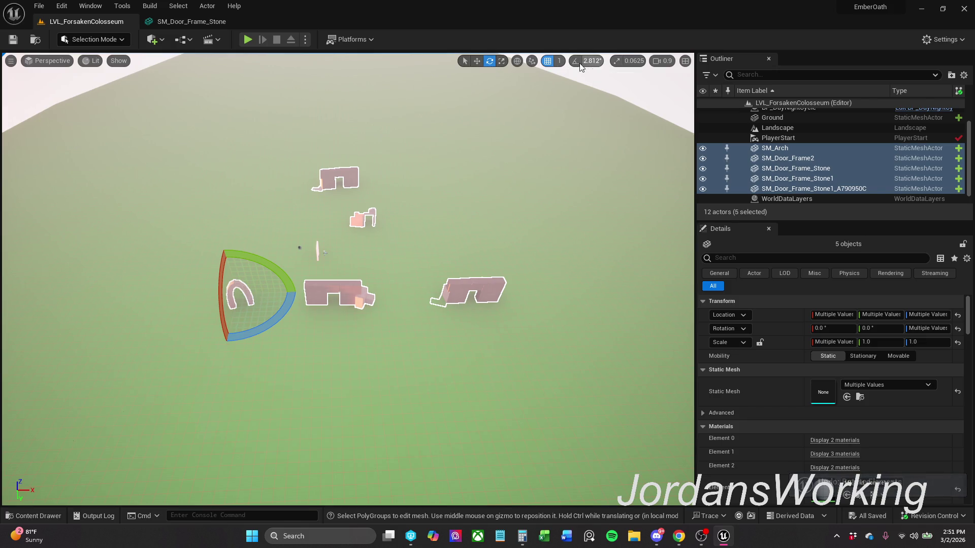
{"action": "left_click", "coordinate": [618, 62]}
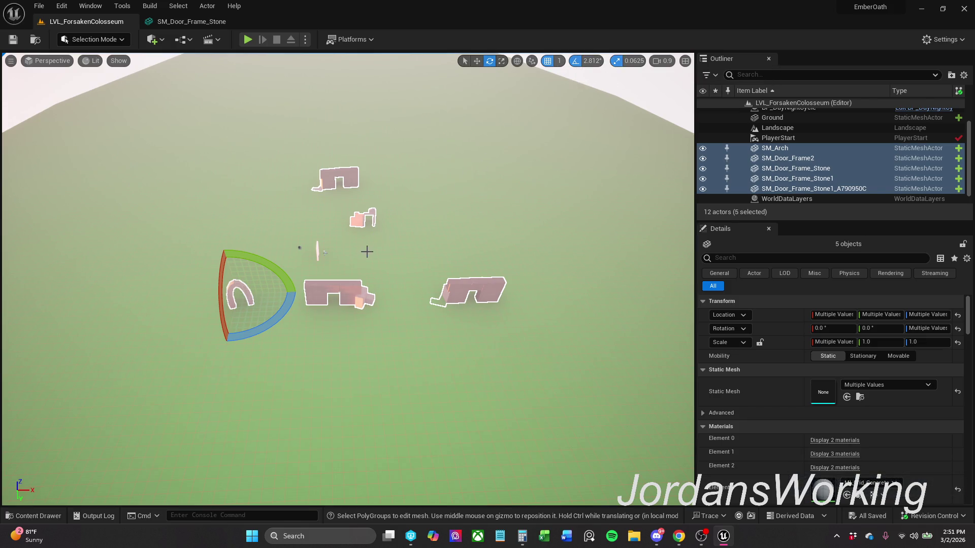
{"action": "mouse_move", "coordinate": [287, 310]}
{"action": "left_mouse_down"}
{"action": "mouse_move", "coordinate": [262, 381]}
{"action": "mouse_move", "coordinate": [299, 340]}
{"action": "mouse_move", "coordinate": [306, 309]}
{"action": "left_mouse_up"}
{"action": "key", "text": "w"}
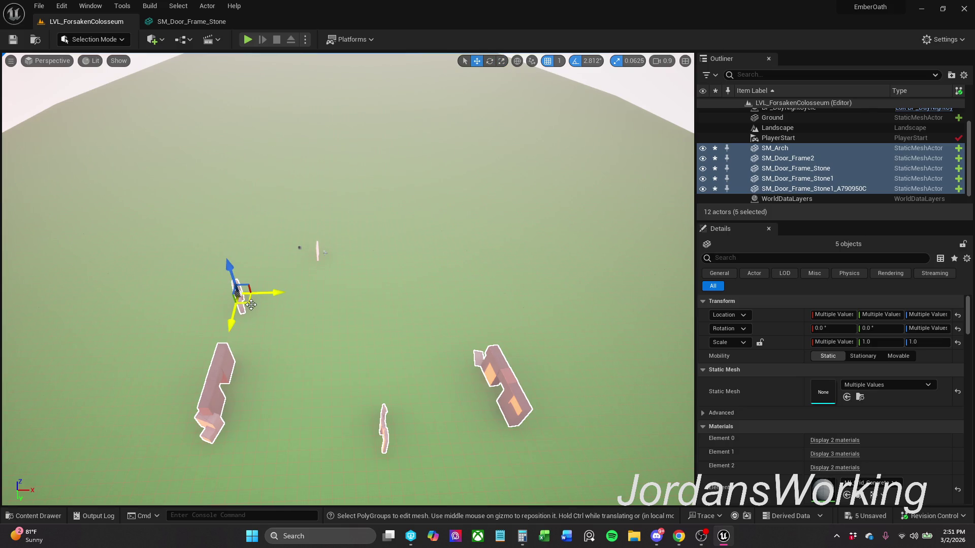
{"action": "mouse_move", "coordinate": [237, 294]}
{"action": "left_mouse_down"}
{"action": "mouse_move", "coordinate": [260, 104]}
{"action": "mouse_move", "coordinate": [258, 213]}
{"action": "mouse_move", "coordinate": [284, 203]}
{"action": "left_mouse_up"}
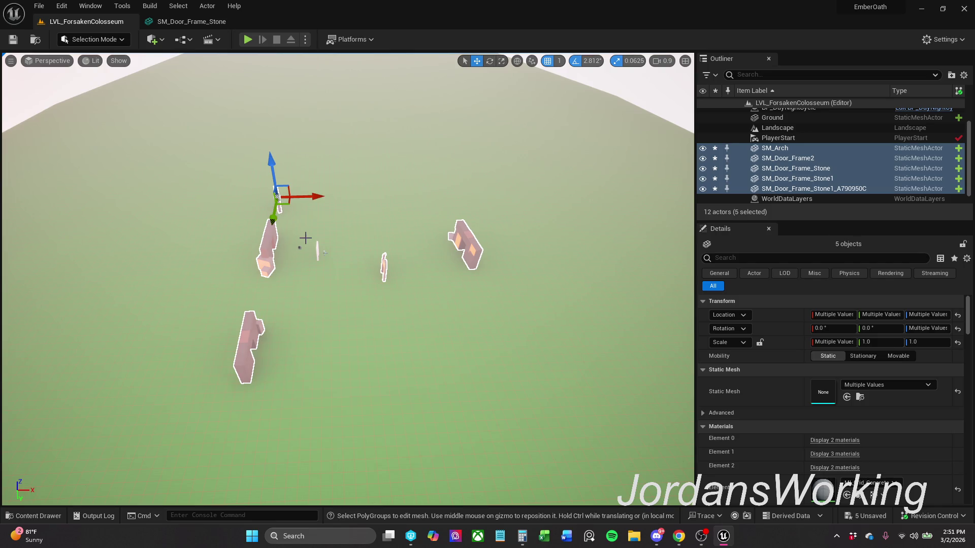
{"action": "left_click", "coordinate": [302, 248]}
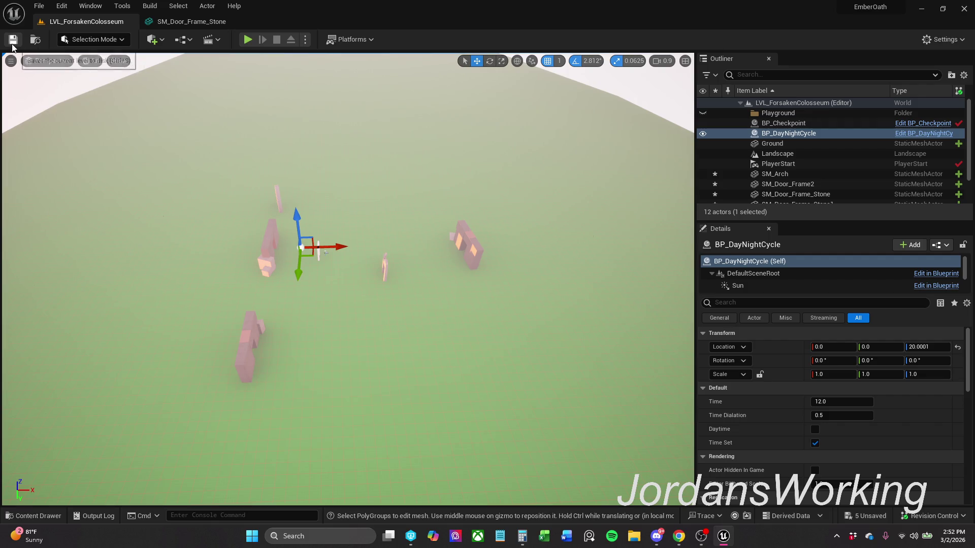
- Save the level, close the SM_Door_Frame_Stone mesh editor, and check the Doors folder
{"action": "key", "text": "ctrl+s"}
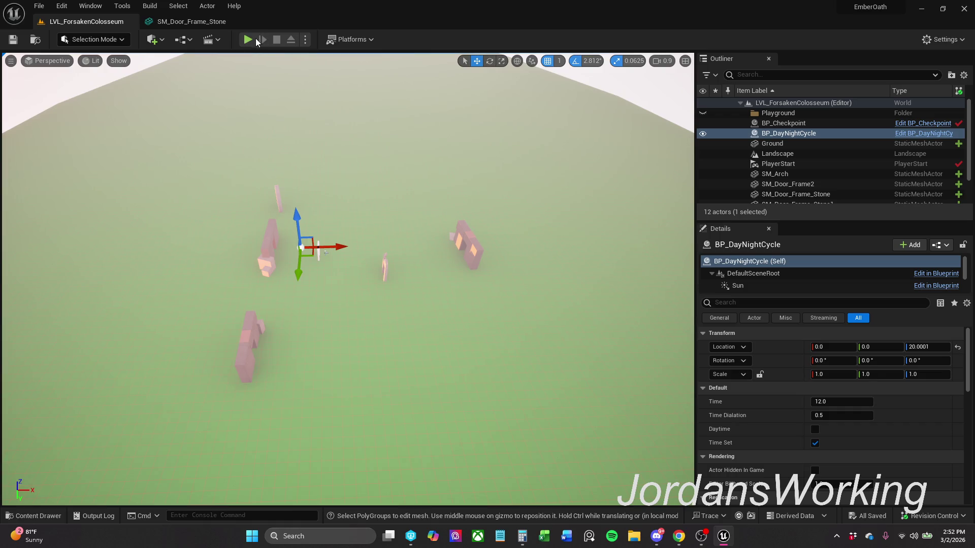
{"action": "left_click", "coordinate": [212, 23]}
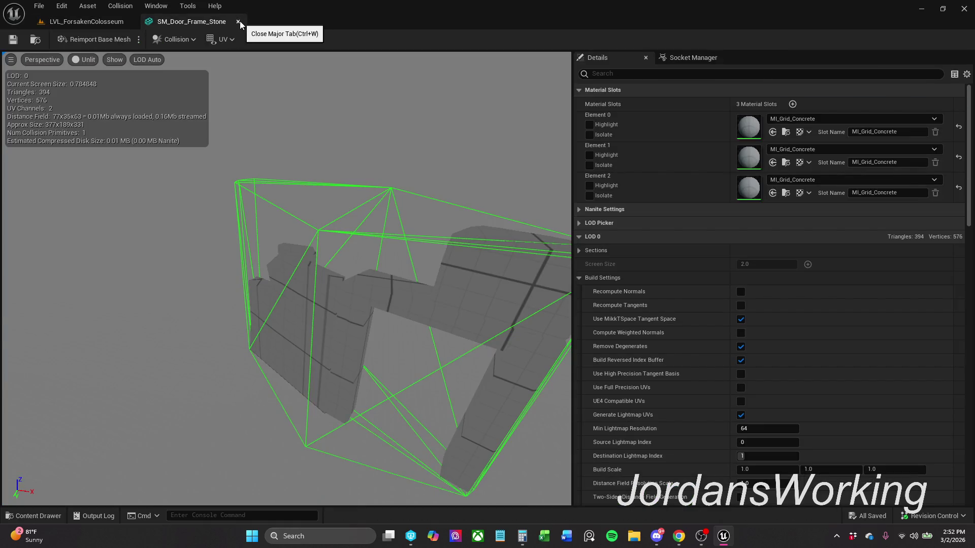
{"action": "left_click", "coordinate": [238, 22]}
{"action": "left_click", "coordinate": [37, 516]}
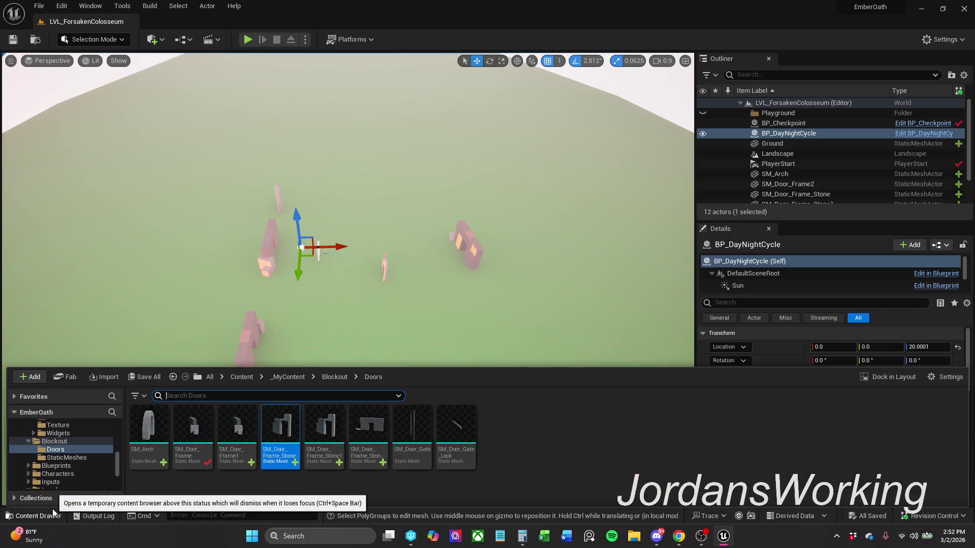
{"action": "left_click", "coordinate": [501, 445]}
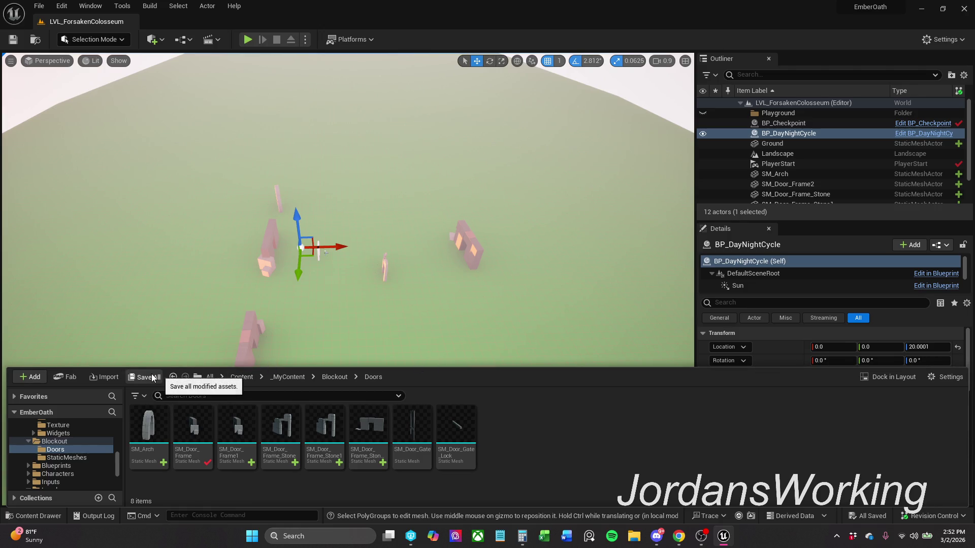
{"action": "left_click", "coordinate": [112, 60]}
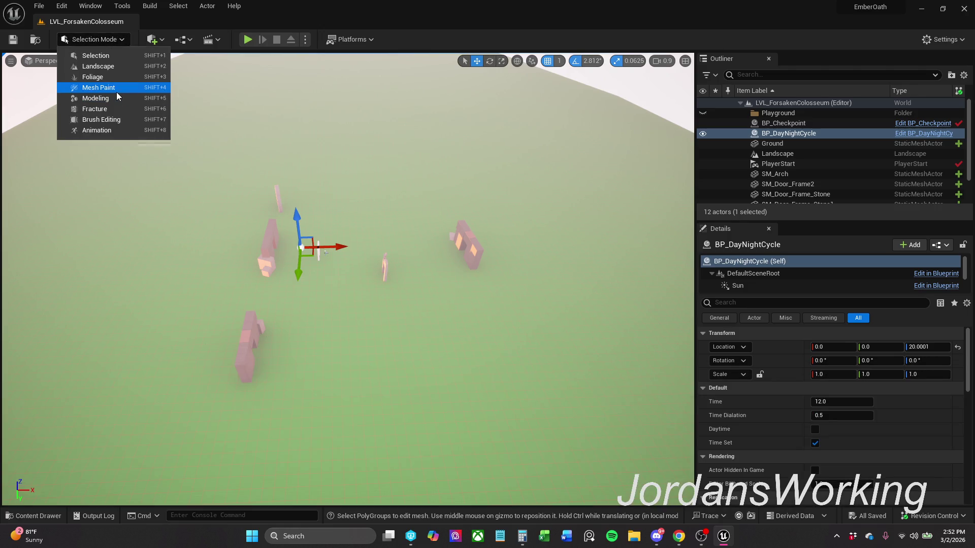
- Enter Modeling Mode with Shift+5 and place a 100×100×100 box preview at 1167, 1098, -99
{"action": "left_click", "coordinate": [115, 106]}
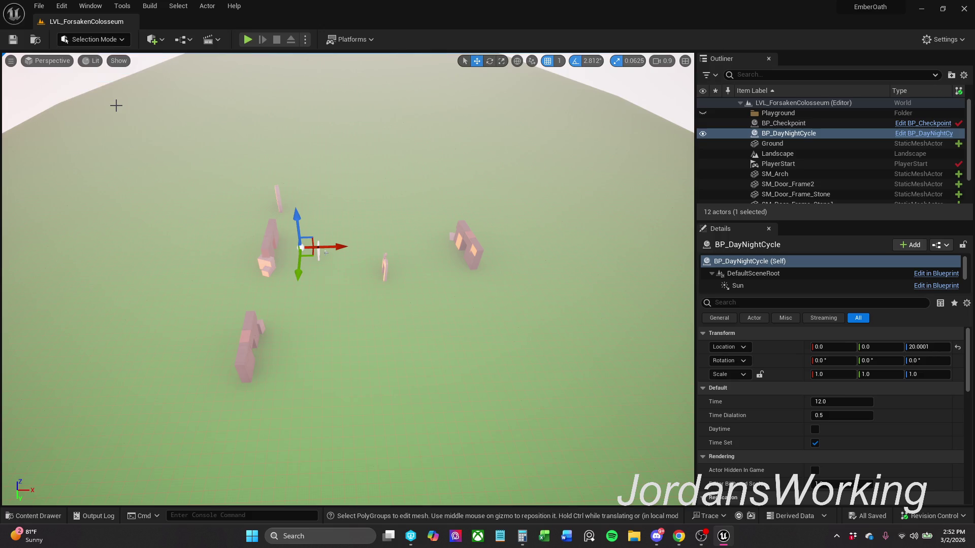
{"action": "key", "text": "shift+5"}
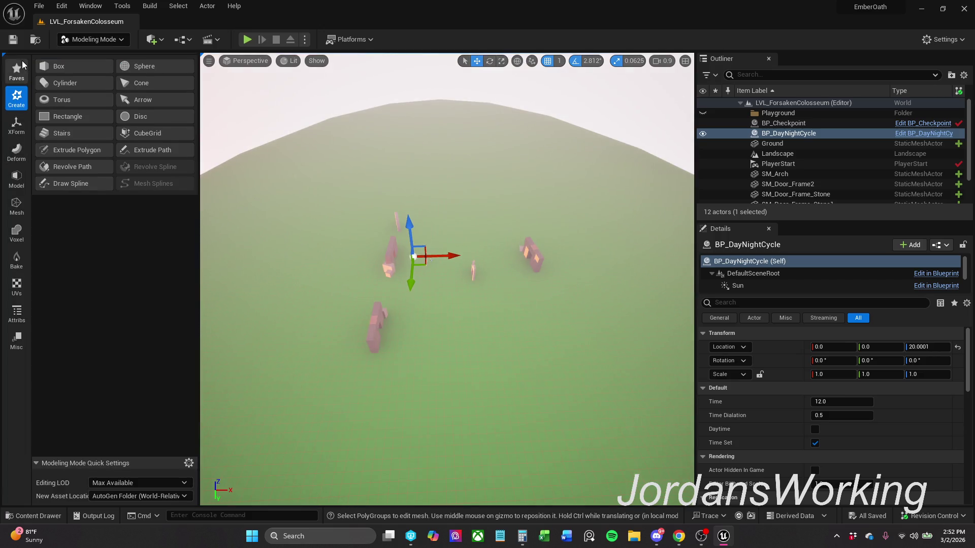
{"action": "left_click", "coordinate": [61, 67]}
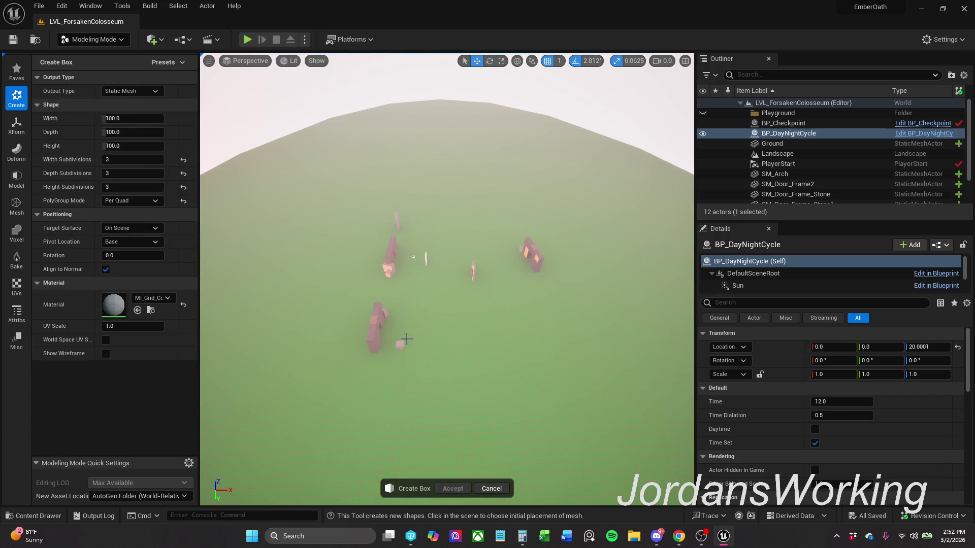
{"action": "left_click", "coordinate": [472, 301]}
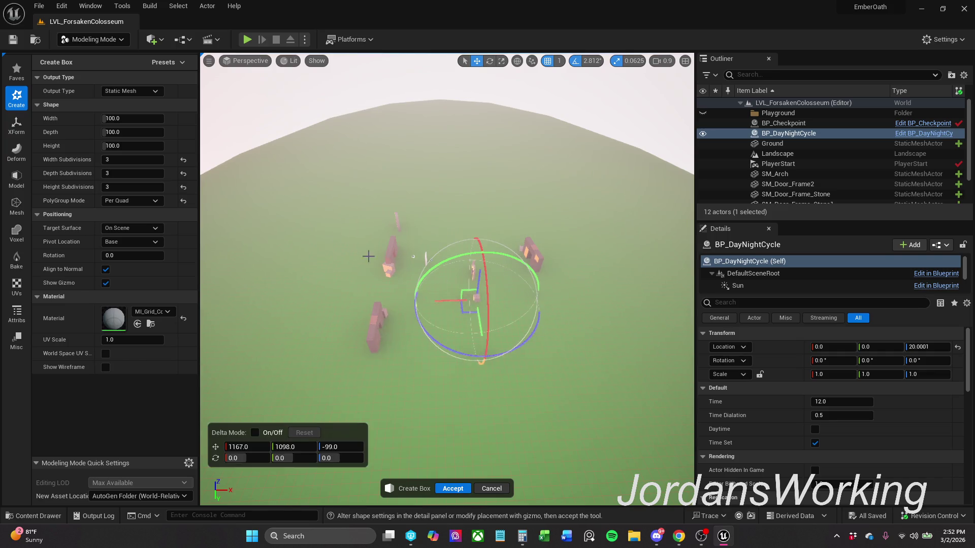
{"action": "scroll", "coordinate": [305, 252], "scroll_direction": "up", "scroll_amount": 3}
{"action": "scroll", "coordinate": [446, 280], "scroll_direction": "down", "scroll_amount": 2}
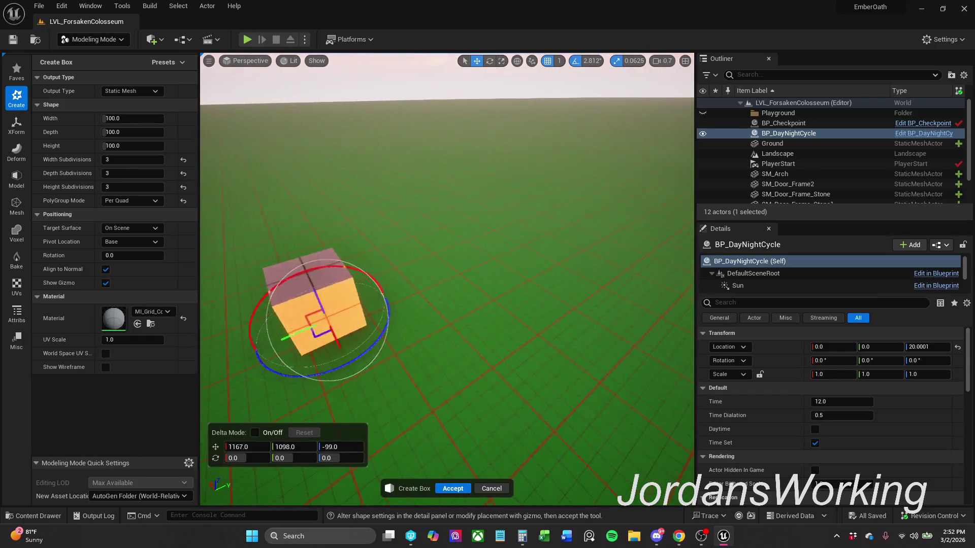
{"action": "mouse_move", "coordinate": [446, 279]}
{"action": "left_mouse_down"}
{"action": "mouse_move", "coordinate": [447, 314]}
{"action": "mouse_move", "coordinate": [457, 312]}
{"action": "mouse_move", "coordinate": [385, 297]}
{"action": "mouse_move", "coordinate": [388, 264]}
{"action": "mouse_move", "coordinate": [388, 276]}
{"action": "left_mouse_up"}
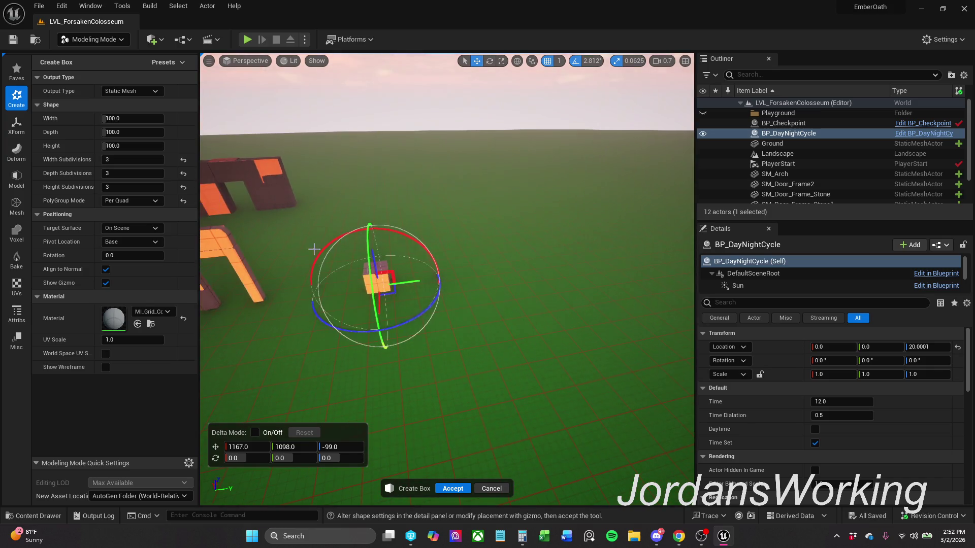
- Set the box width to 1000, slide the preview along Y, and start thinning it
{"action": "left_click", "coordinate": [133, 160]}
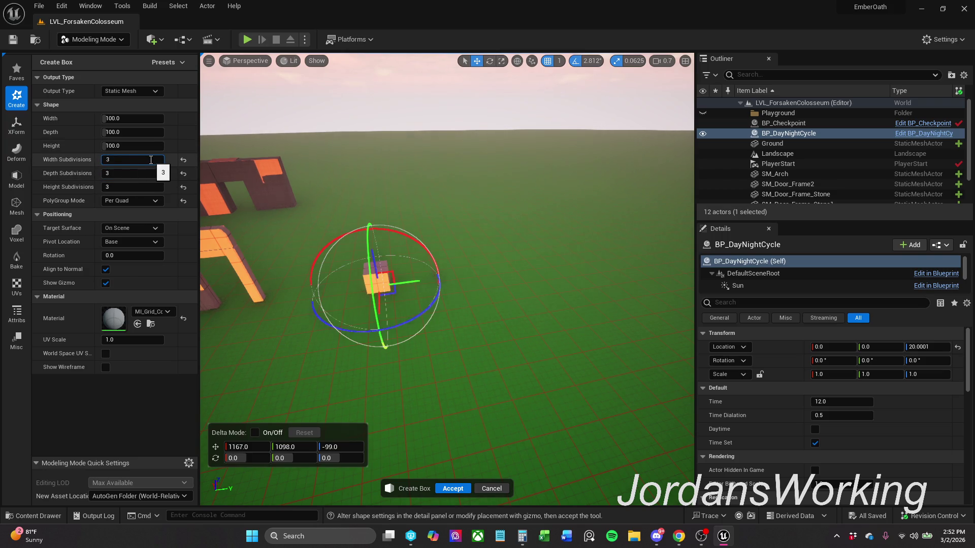
{"action": "left_click", "coordinate": [132, 119]}
{"action": "type", "text": "1000"}
{"action": "key", "text": "Return"}
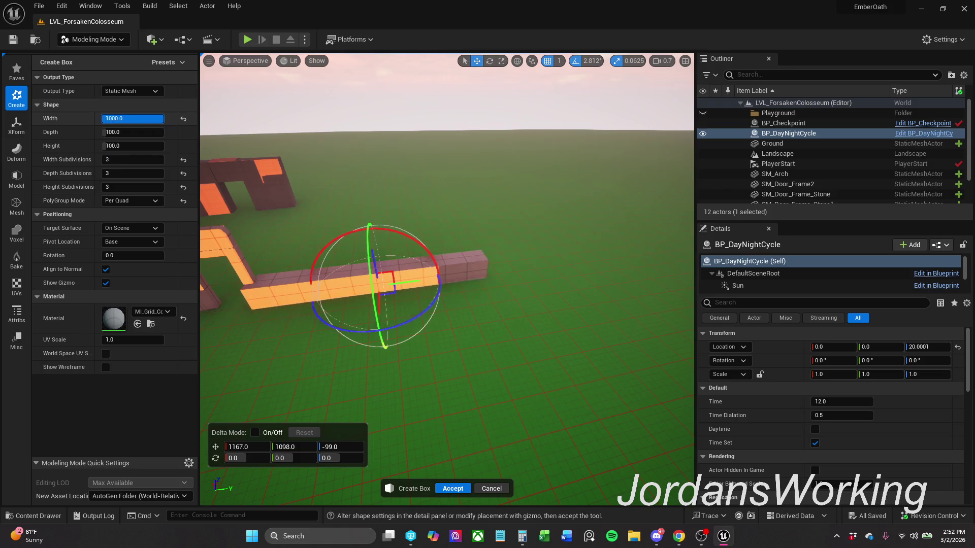
{"action": "left_click", "coordinate": [313, 272]}
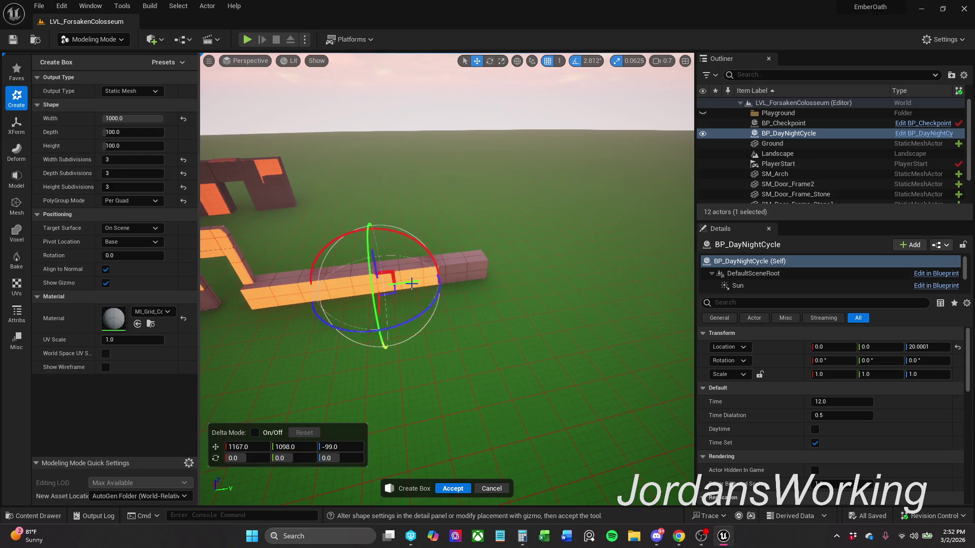
{"action": "left_click_drag", "start_coordinate": [416, 283], "coordinate": [503, 278]}
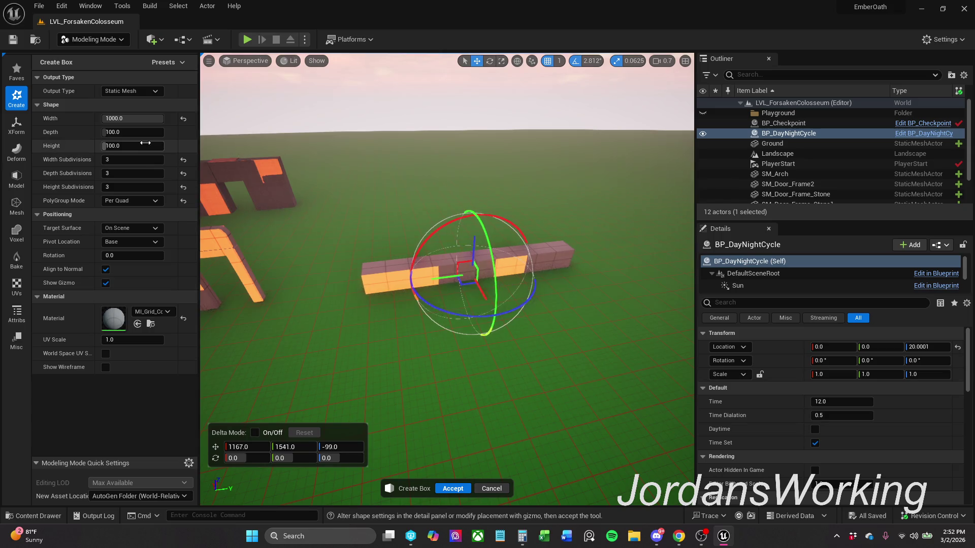
{"action": "mouse_move", "coordinate": [140, 135]}
{"action": "left_mouse_down"}
{"action": "mouse_move", "coordinate": [193, 135]}
{"action": "mouse_move", "coordinate": [137, 135]}
{"action": "mouse_move", "coordinate": [152, 135]}
{"action": "mouse_move", "coordinate": [138, 146]}
{"action": "mouse_move", "coordinate": [178, 146]}
{"action": "mouse_move", "coordinate": [131, 143]}
{"action": "left_mouse_up"}
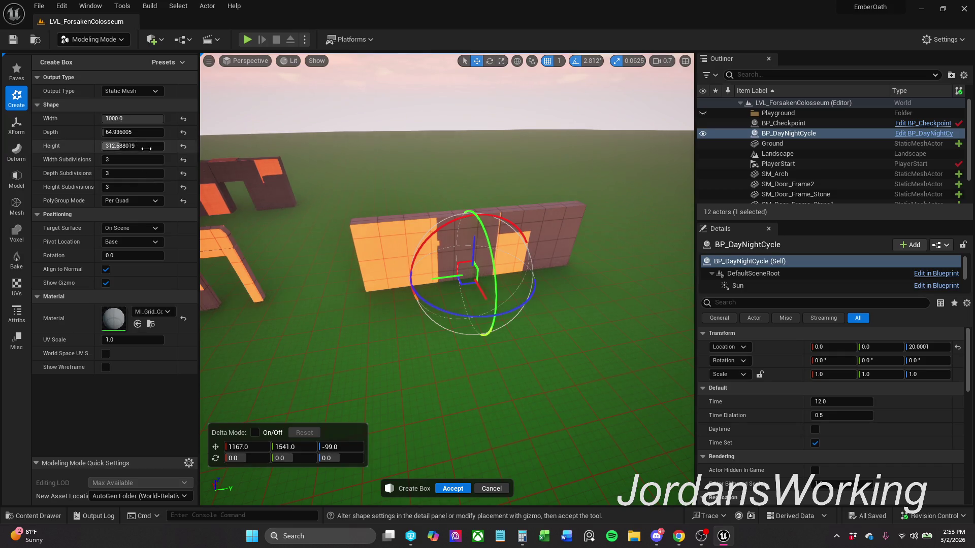
- Set the wall height to 345 and depth to 65, then accept the box
{"action": "mouse_move", "coordinate": [428, 252]}
{"action": "left_mouse_down"}
{"action": "mouse_move", "coordinate": [500, 298]}
{"action": "mouse_move", "coordinate": [464, 299]}
{"action": "mouse_move", "coordinate": [485, 310]}
{"action": "left_mouse_up"}
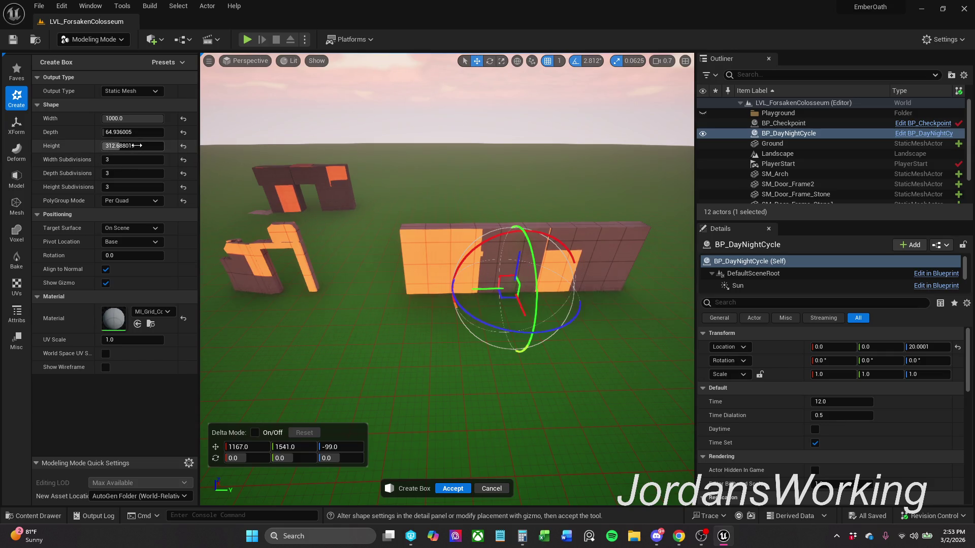
{"action": "left_click_drag", "start_coordinate": [137, 146], "coordinate": [145, 146]}
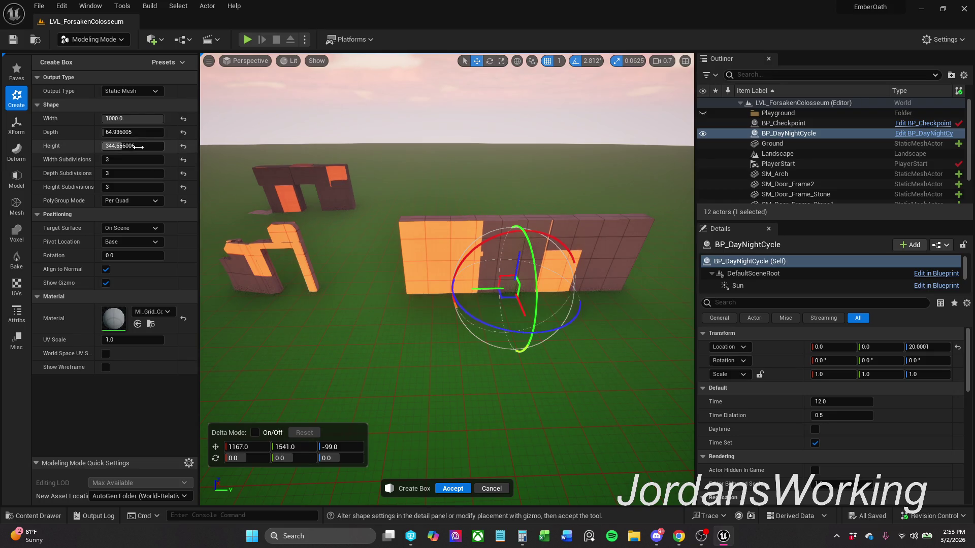
{"action": "left_click", "coordinate": [136, 146]}
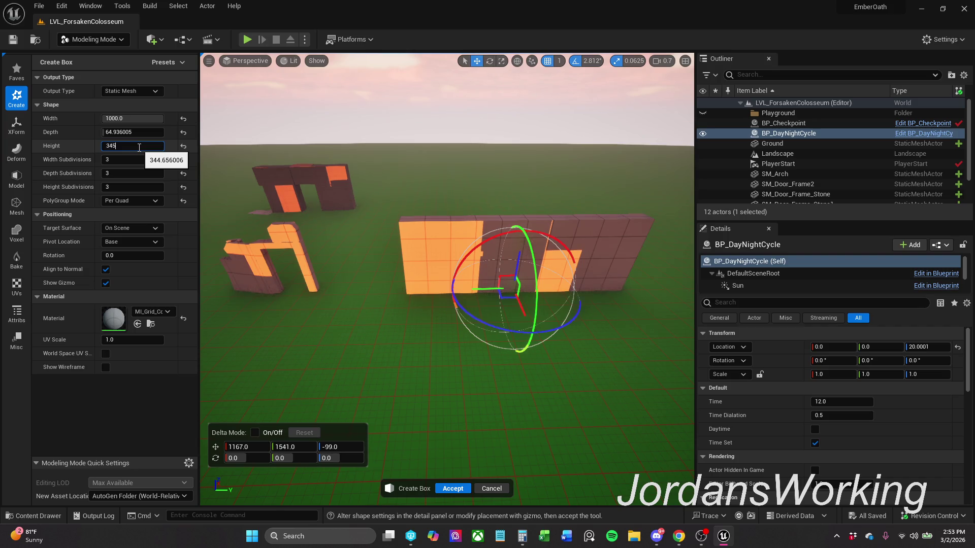
{"action": "type", "text": "5"}
{"action": "key", "text": "Return"}
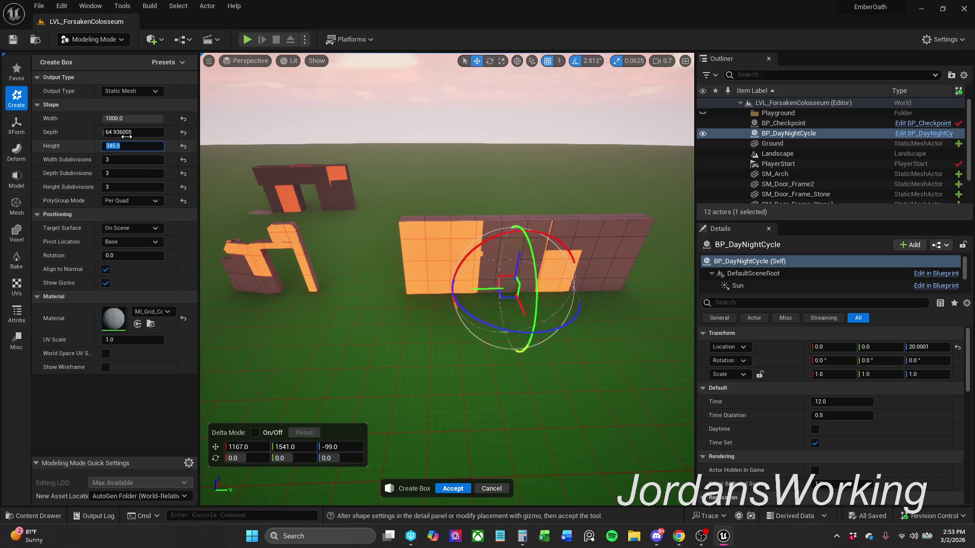
{"action": "left_click", "coordinate": [133, 133]}
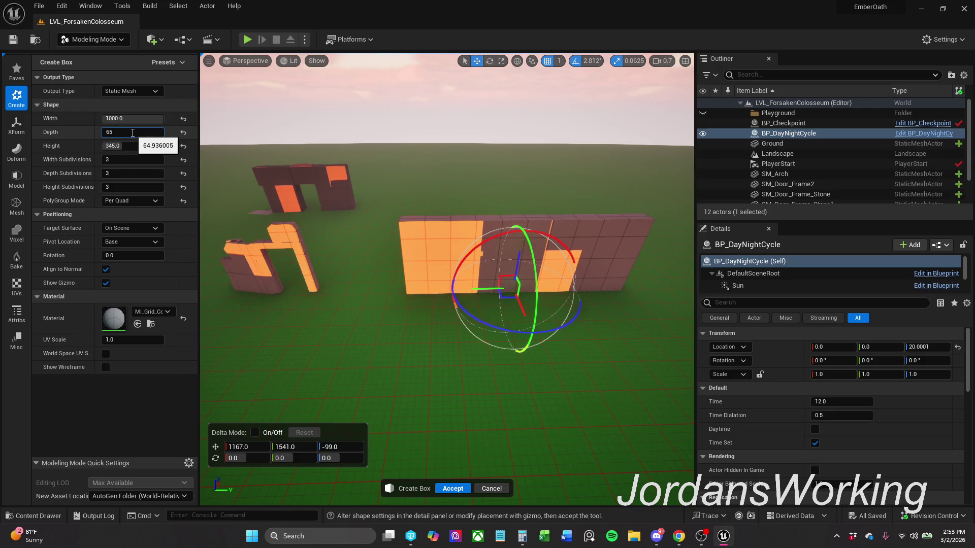
{"action": "key", "text": "Return"}
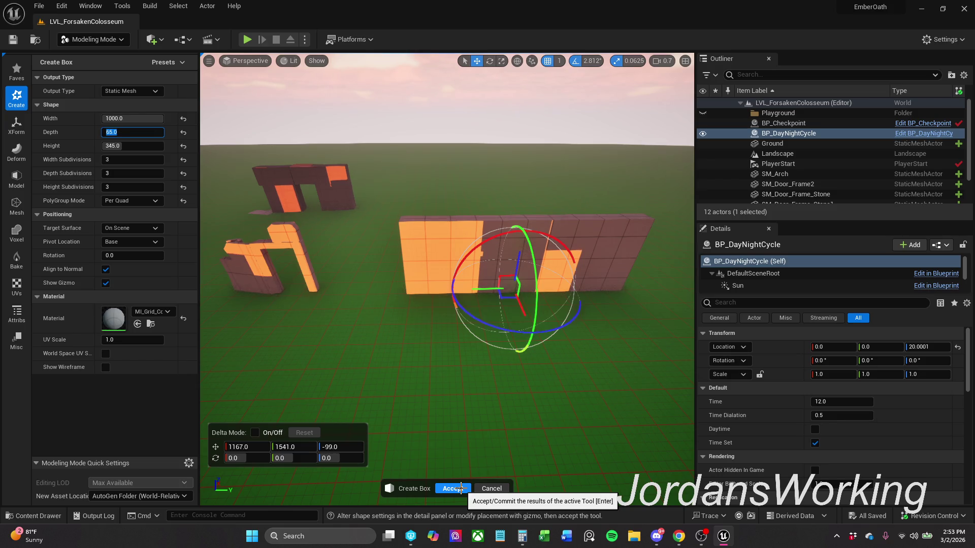
{"action": "left_click", "coordinate": [459, 489]}
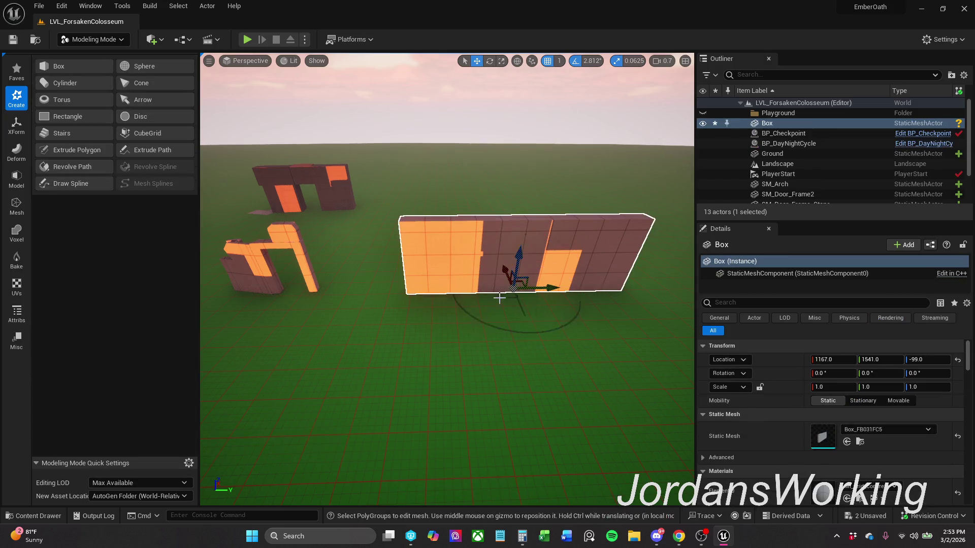
- Shift the wall back along Y, Alt-drag copies into Box2 and Box3, and angle Box3 slightly
{"action": "left_click_drag", "start_coordinate": [550, 286], "coordinate": [497, 287]}
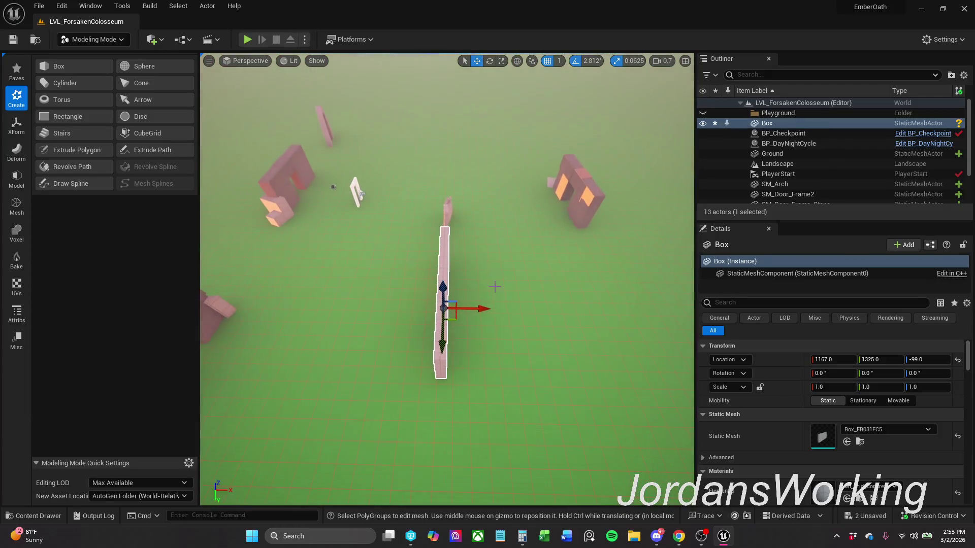
{"action": "mouse_move", "coordinate": [455, 319]}
{"action": "left_mouse_down"}
{"action": "mouse_move", "coordinate": [586, 326]}
{"action": "mouse_move", "coordinate": [619, 286]}
{"action": "mouse_move", "coordinate": [589, 277]}
{"action": "mouse_move", "coordinate": [589, 288]}
{"action": "mouse_move", "coordinate": [508, 340]}
{"action": "mouse_move", "coordinate": [261, 482]}
{"action": "mouse_move", "coordinate": [297, 459]}
{"action": "mouse_move", "coordinate": [288, 450]}
{"action": "mouse_move", "coordinate": [324, 422]}
{"action": "mouse_move", "coordinate": [315, 431]}
{"action": "mouse_move", "coordinate": [304, 404]}
{"action": "mouse_move", "coordinate": [319, 362]}
{"action": "mouse_move", "coordinate": [323, 375]}
{"action": "left_mouse_up"}
{"action": "key", "text": "e"}
{"action": "key", "text": "w"}
- Reposition Box3 near the door frames at -353, 2694, -99
{"action": "mouse_move", "coordinate": [324, 278]}
{"action": "left_mouse_down"}
{"action": "mouse_move", "coordinate": [350, 219]}
{"action": "mouse_move", "coordinate": [345, 237]}
{"action": "left_mouse_up"}
{"action": "left_click", "coordinate": [323, 278], "text": "ctrl"}
{"action": "left_click", "coordinate": [326, 306]}
{"action": "left_click_drag", "start_coordinate": [337, 348], "coordinate": [299, 342]}
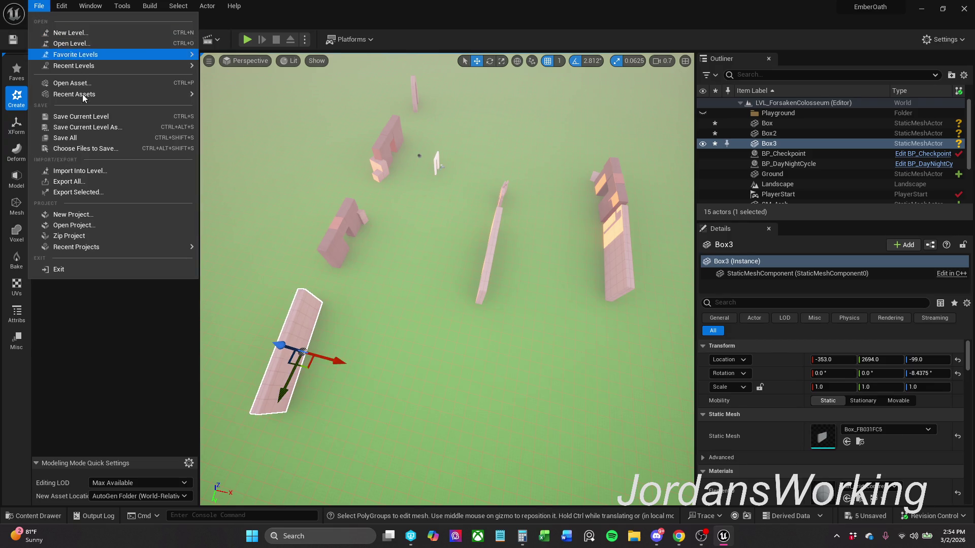
{"action": "left_click", "coordinate": [81, 128]}
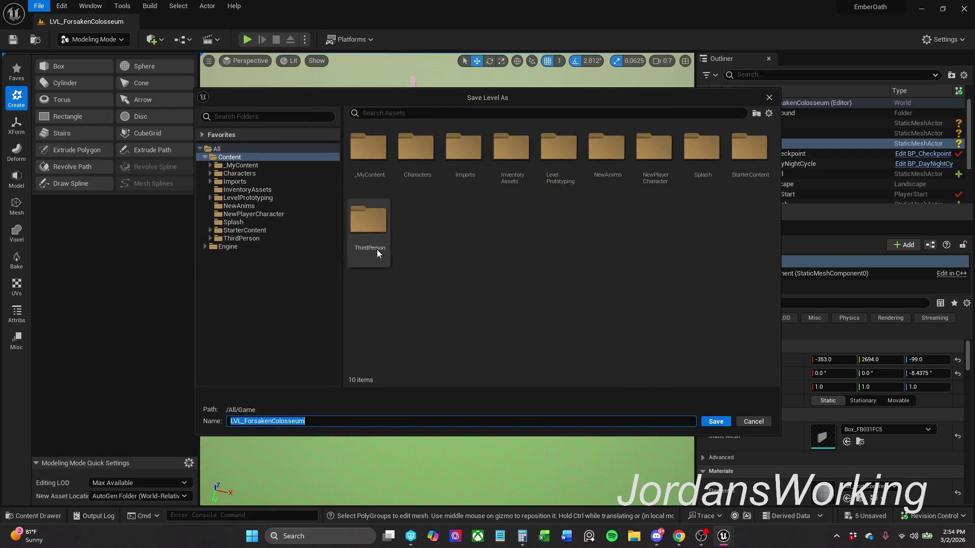
{"action": "left_click", "coordinate": [768, 98]}
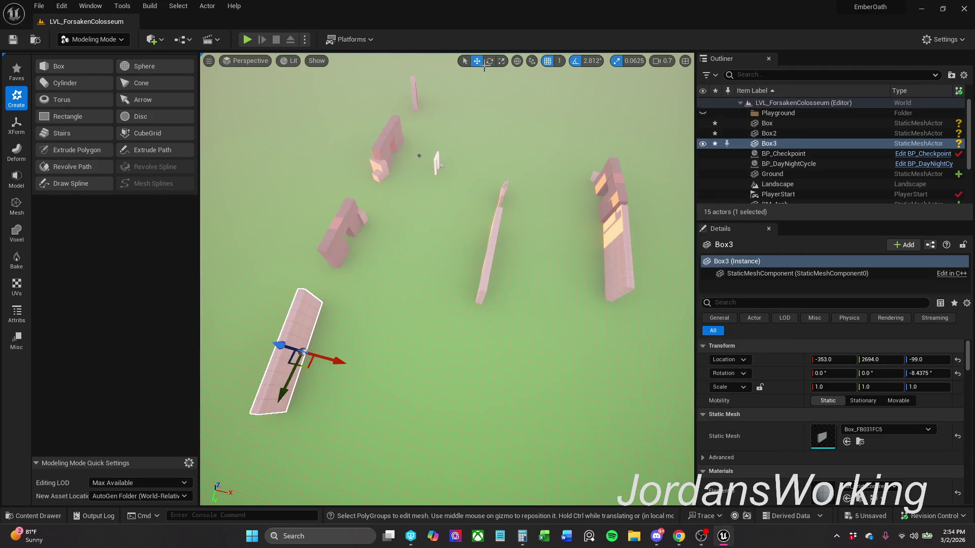
{"action": "left_click", "coordinate": [121, 39]}
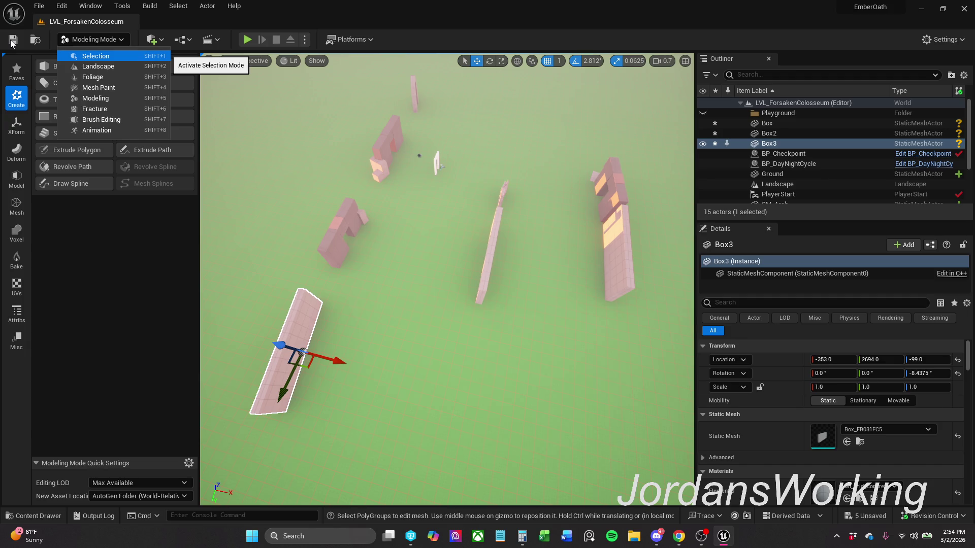
- Nudge Box3 into a new spot beside the door frames
{"action": "left_click", "coordinate": [107, 56]}
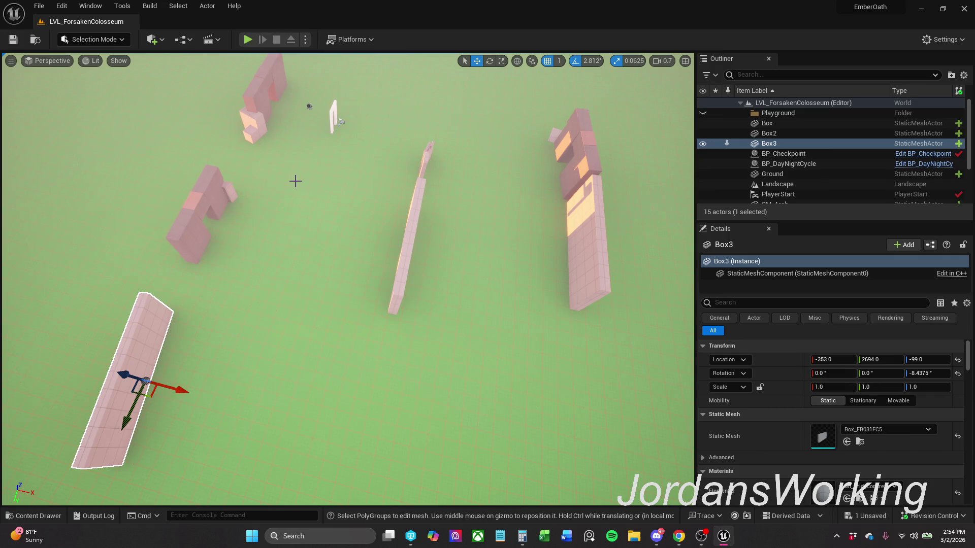
{"action": "left_click_drag", "start_coordinate": [292, 163], "coordinate": [286, 201]}
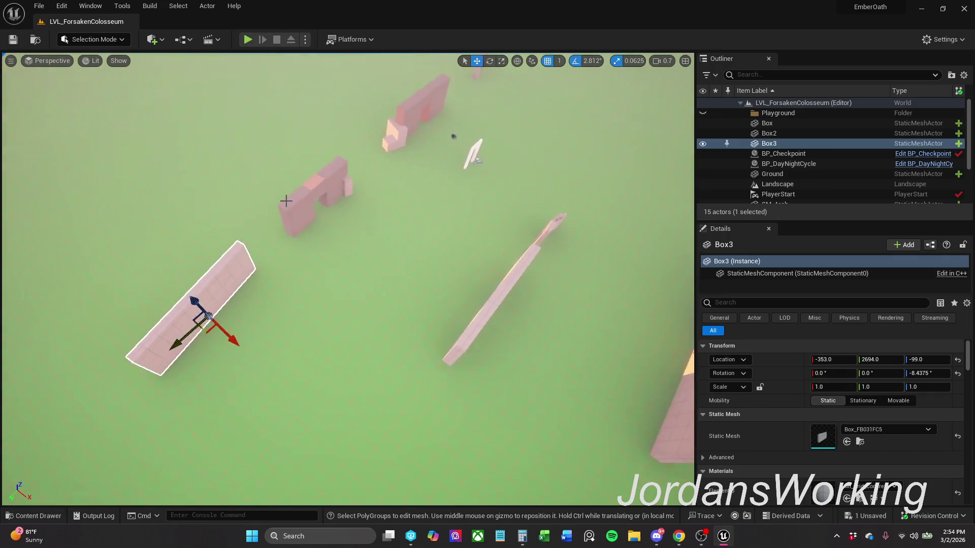
{"action": "left_click_drag", "start_coordinate": [208, 335], "coordinate": [203, 333]}
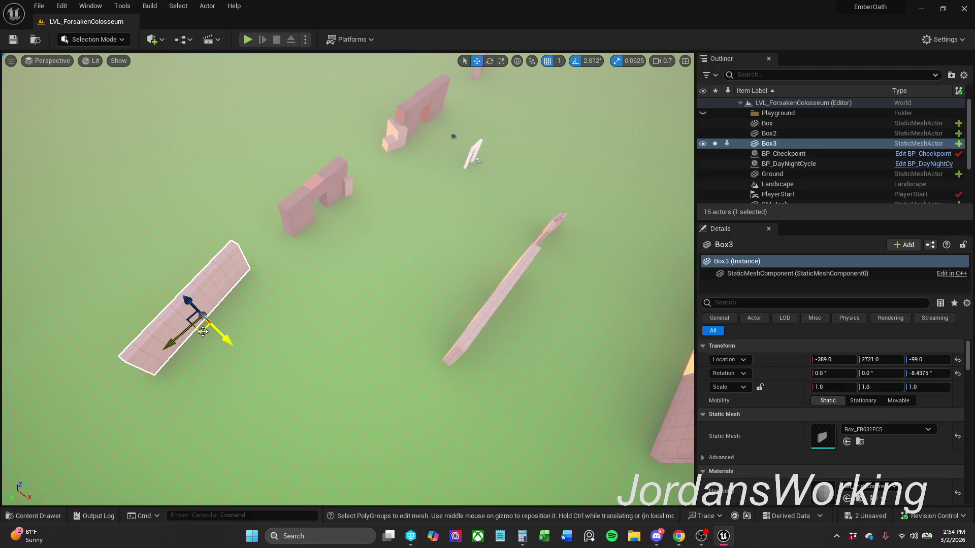
{"action": "key", "text": "e"}
{"action": "left_click_drag", "start_coordinate": [203, 332], "coordinate": [213, 331]}
{"action": "key", "text": "r"}
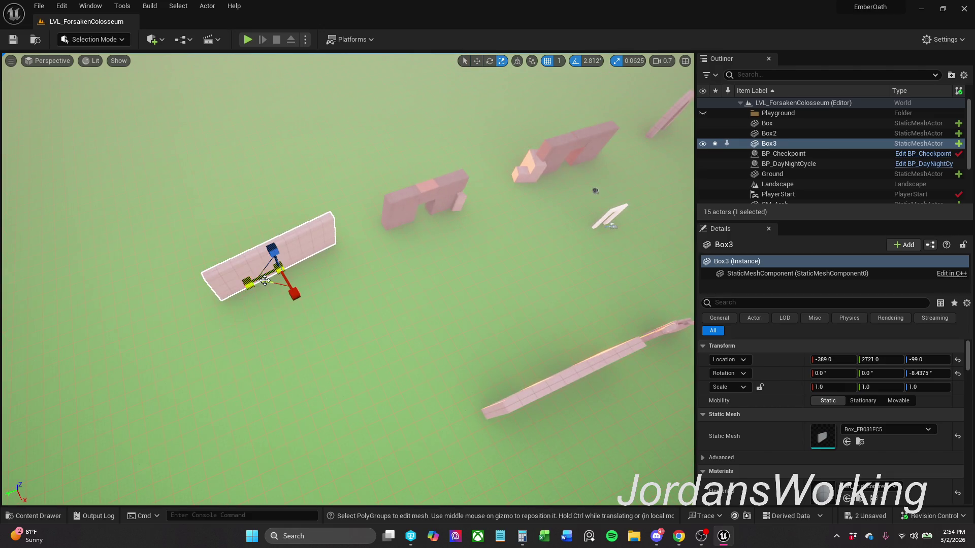
{"action": "key", "text": "r"}
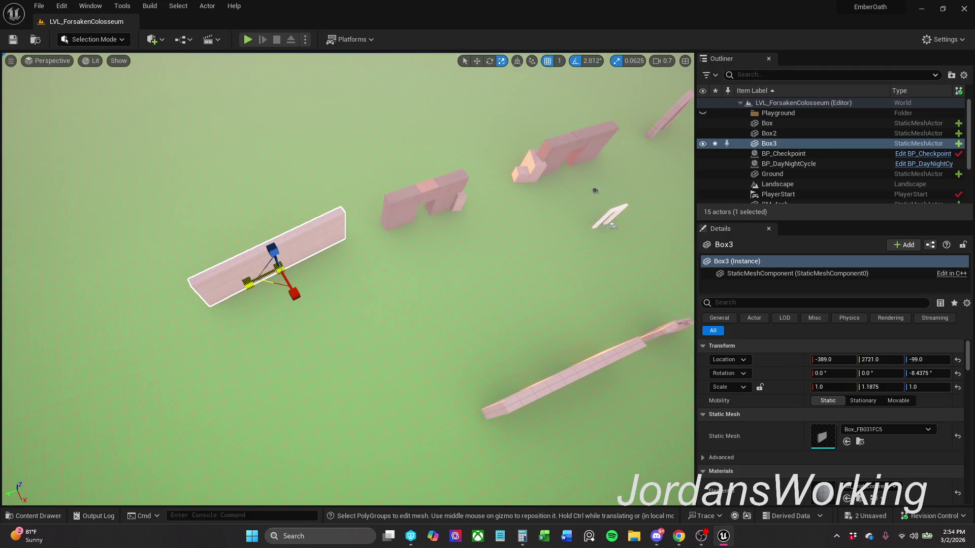
{"action": "mouse_move", "coordinate": [273, 282]}
{"action": "left_mouse_down"}
{"action": "mouse_move", "coordinate": [257, 265]}
{"action": "mouse_move", "coordinate": [305, 260]}
{"action": "mouse_move", "coordinate": [376, 278]}
{"action": "left_mouse_up"}
- Copy Box into a new wall up-right of it and stretch the Box wall along its length
{"action": "left_click", "coordinate": [360, 257]}
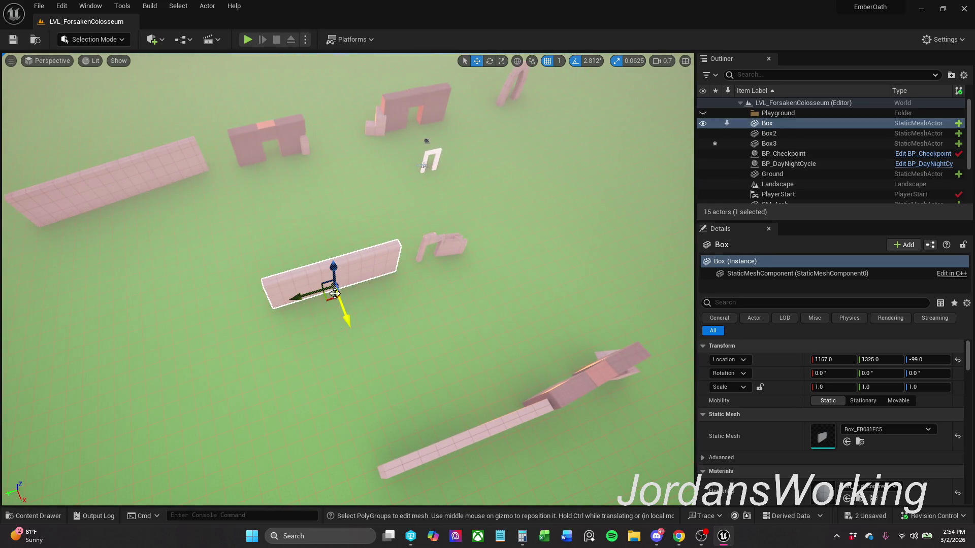
{"action": "mouse_move", "coordinate": [331, 301]}
{"action": "left_mouse_down", "text": "alt"}
{"action": "mouse_move", "coordinate": [548, 254]}
{"action": "mouse_move", "coordinate": [533, 240]}
{"action": "left_mouse_up", "text": "alt"}
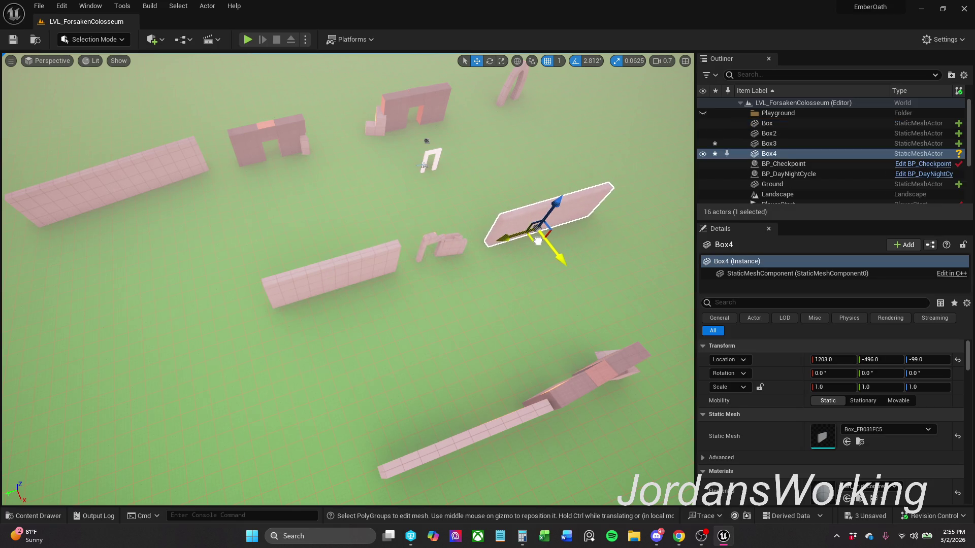
{"action": "key", "text": "e"}
{"action": "key", "text": "r"}
{"action": "left_click", "coordinate": [348, 259]}
{"action": "key", "text": "e"}
{"action": "key", "text": "r"}
{"action": "mouse_move", "coordinate": [302, 294]}
{"action": "left_mouse_down"}
{"action": "mouse_move", "coordinate": [274, 305]}
{"action": "mouse_move", "coordinate": [301, 305]}
{"action": "mouse_move", "coordinate": [273, 315]}
{"action": "left_mouse_up"}
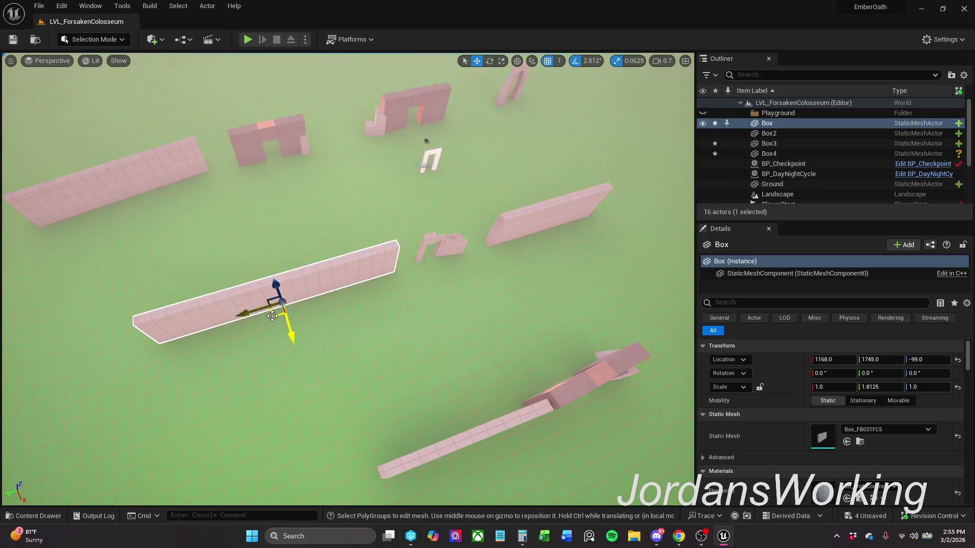
{"action": "key", "text": "e"}
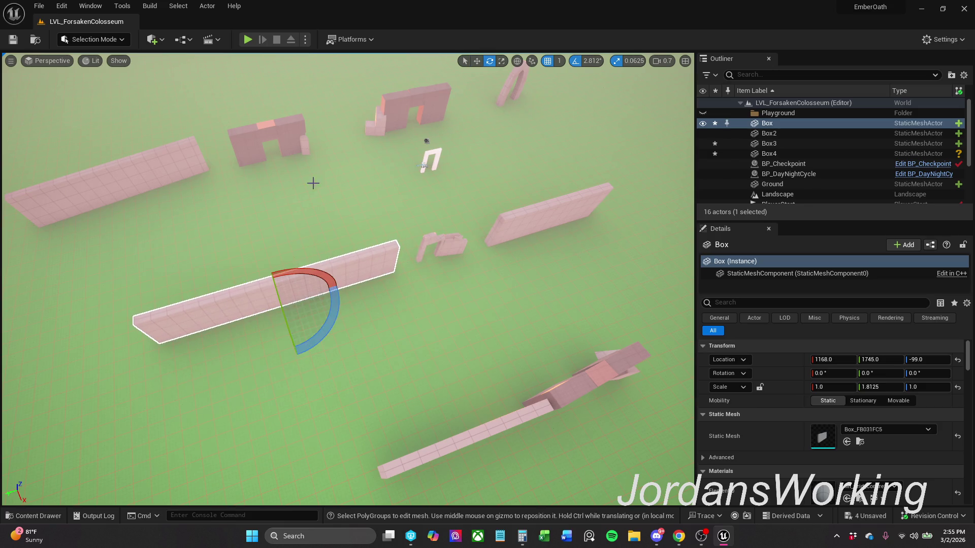
- Duplicate SM_Door_Frame_Stone1 into SM_Door_Frame_Stone2, placed further out in the level
{"action": "left_click", "coordinate": [290, 127]}
{"action": "key", "text": "r"}
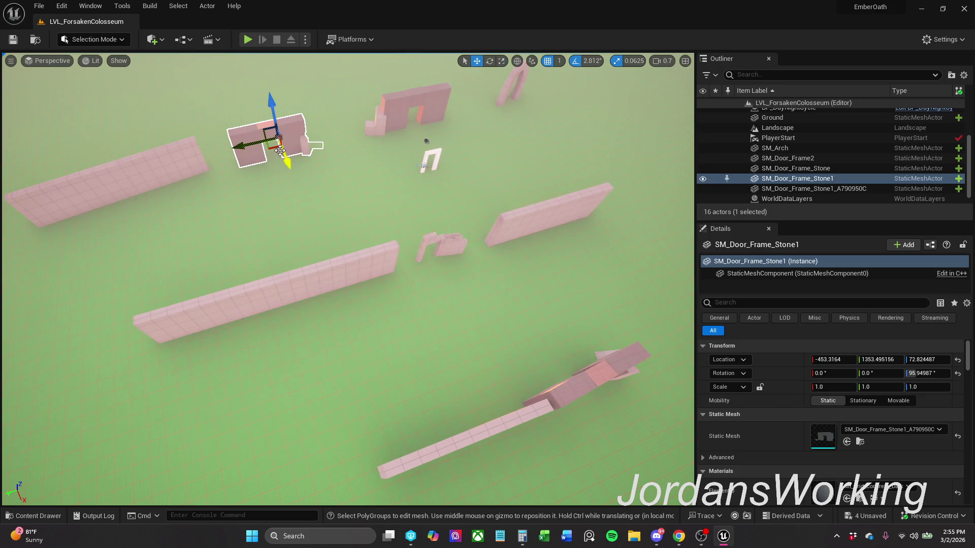
{"action": "mouse_move", "coordinate": [272, 149]}
{"action": "left_mouse_down"}
{"action": "mouse_move", "coordinate": [119, 293]}
{"action": "mouse_move", "coordinate": [39, 349]}
{"action": "mouse_move", "coordinate": [33, 363]}
{"action": "mouse_move", "coordinate": [45, 380]}
{"action": "mouse_move", "coordinate": [18, 391]}
{"action": "left_mouse_up"}
{"action": "mouse_move", "coordinate": [280, 324]}
{"action": "left_mouse_down"}
{"action": "mouse_move", "coordinate": [370, 367]}
{"action": "mouse_move", "coordinate": [325, 346]}
{"action": "left_mouse_up"}
{"action": "left_click", "coordinate": [341, 346]}
- Zoom the viewport out, save everything with File > Save All, and launch Play
{"action": "scroll", "coordinate": [325, 346], "scroll_direction": "down", "scroll_amount": 10}
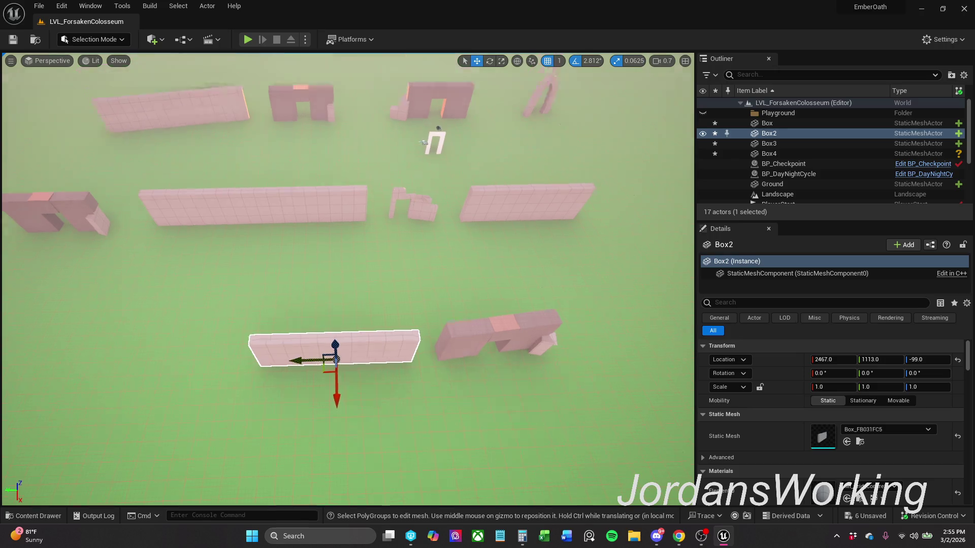
{"action": "scroll", "coordinate": [348, 279], "scroll_direction": "down", "scroll_amount": 3}
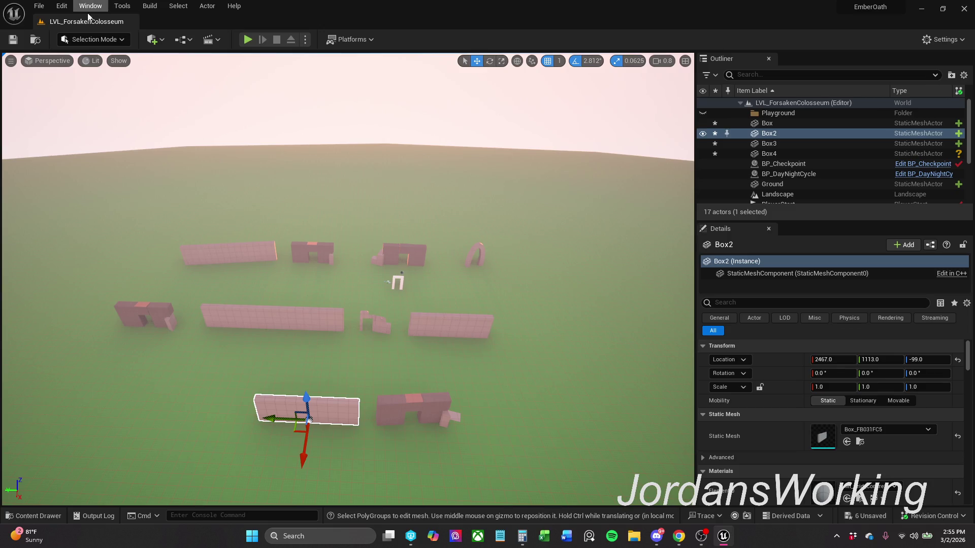
{"action": "left_click", "coordinate": [39, 7]}
{"action": "left_click", "coordinate": [73, 138]}
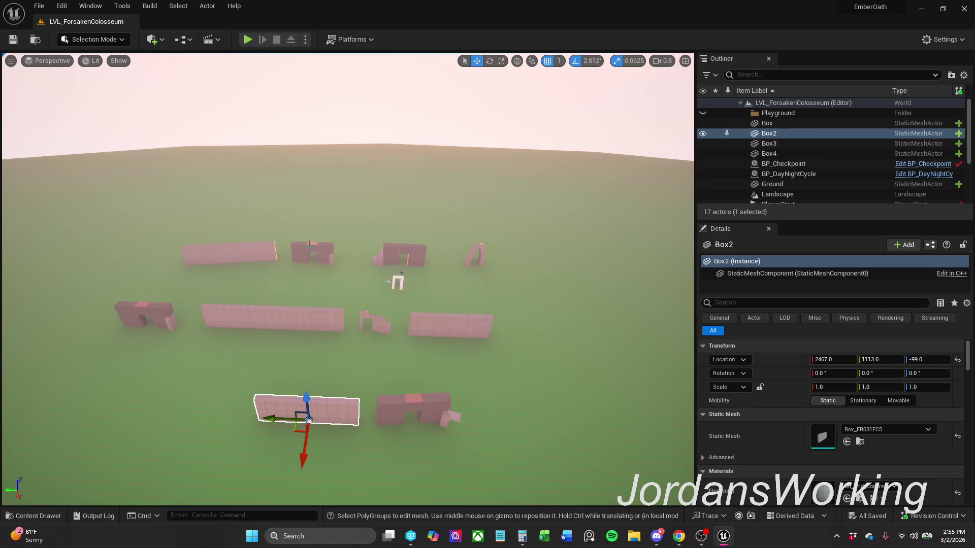
{"action": "left_click", "coordinate": [248, 40]}
- Run the character through the doorways, stone arch and walled corridor, then exit with Esc
{"action": "key", "text": "w"}
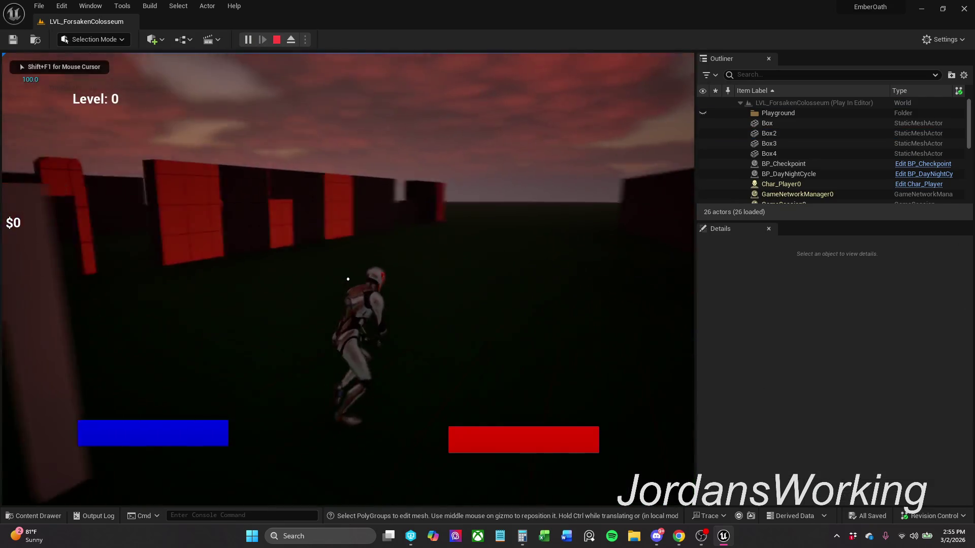
{"action": "key", "text": "w"}
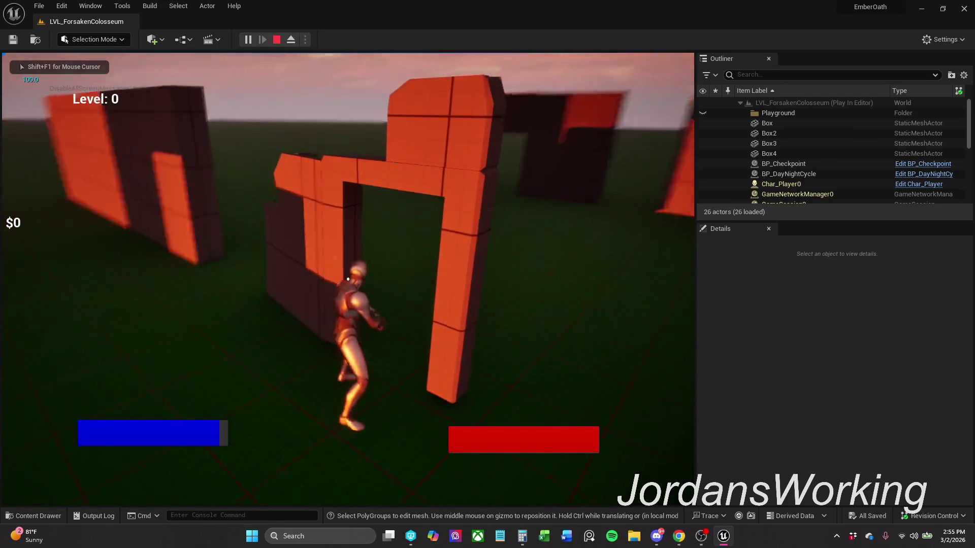
{"action": "key", "text": "w"}
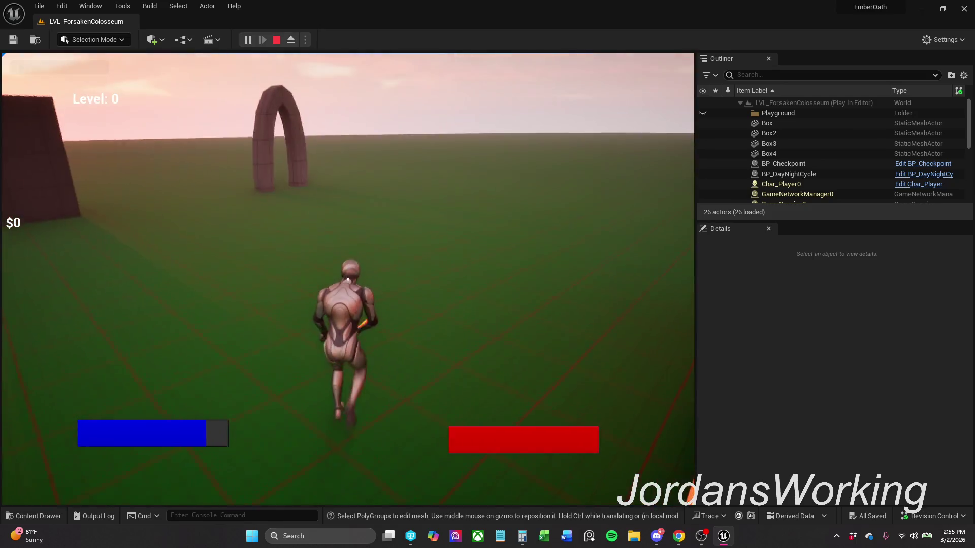
{"action": "key", "text": "w"}
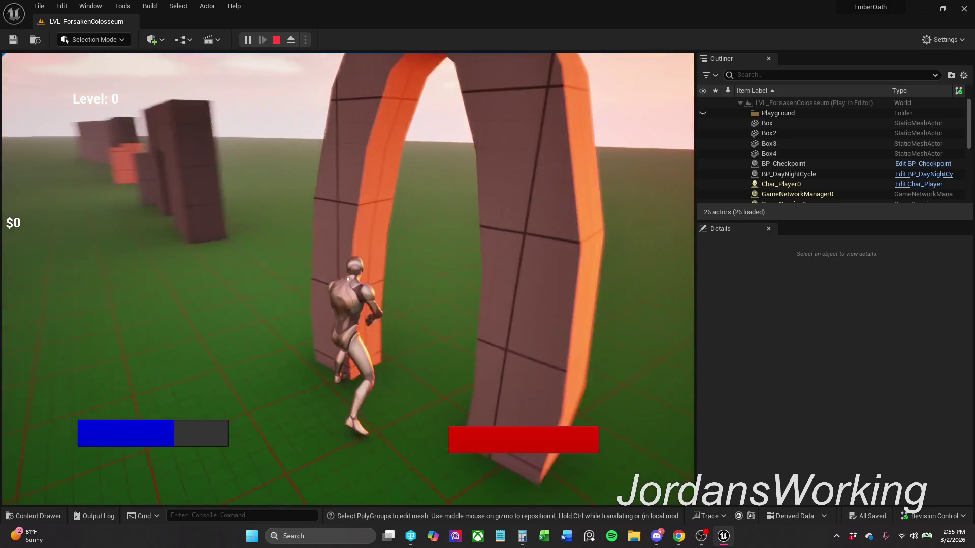
{"action": "key", "text": "w"}
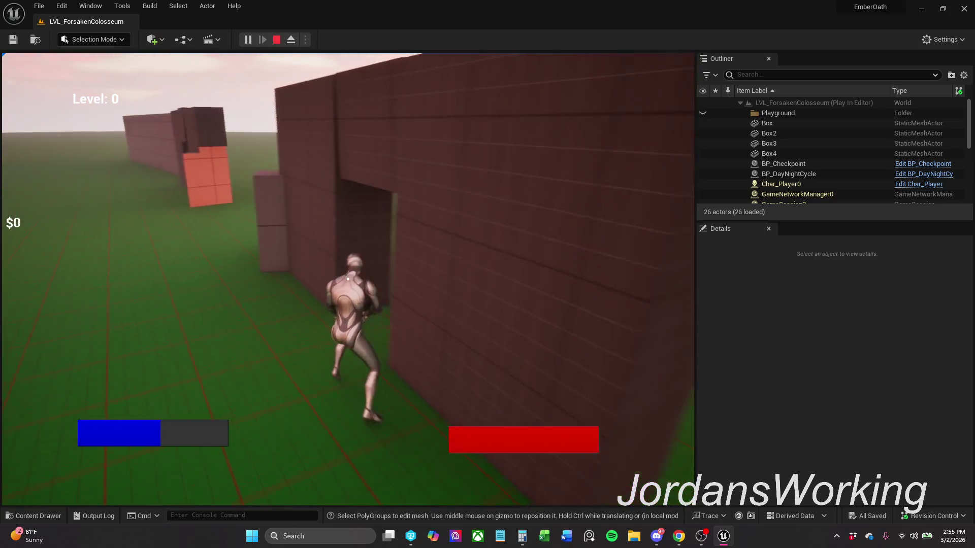
{"action": "key", "text": "w"}
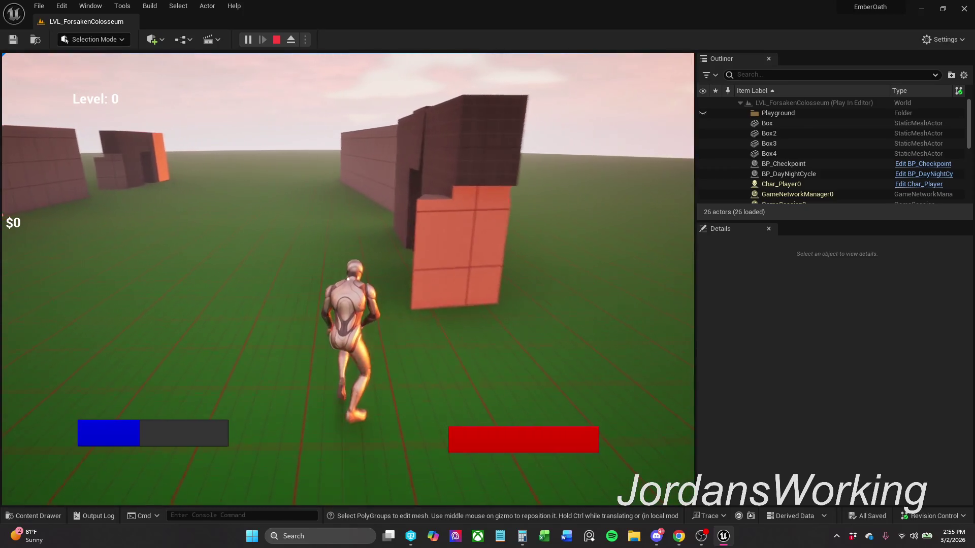
{"action": "key", "text": "w"}
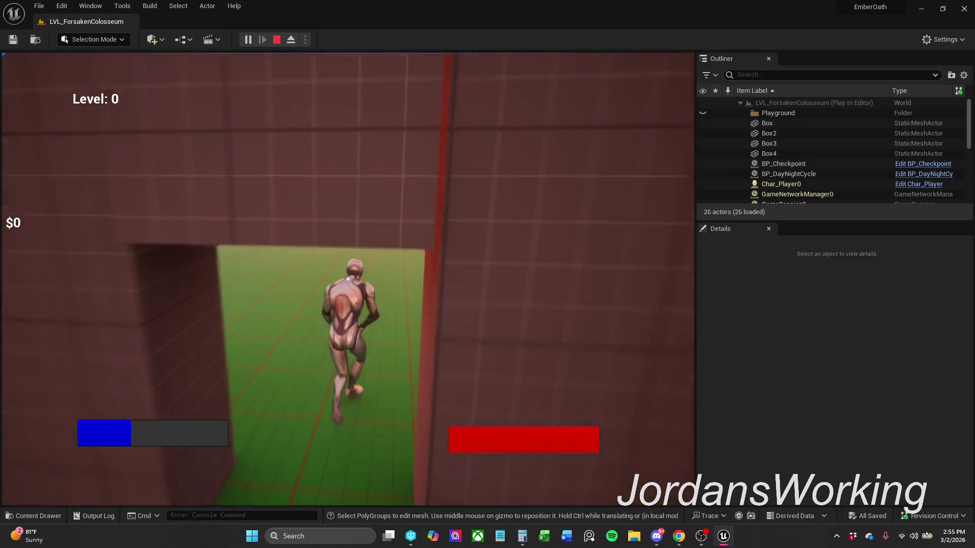
{"action": "key", "text": "w"}
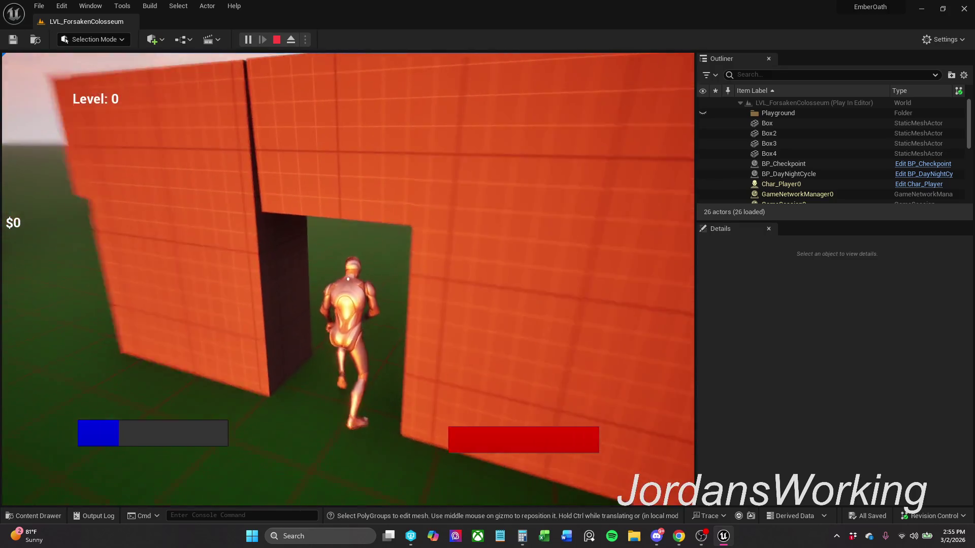
{"action": "key", "text": "w"}
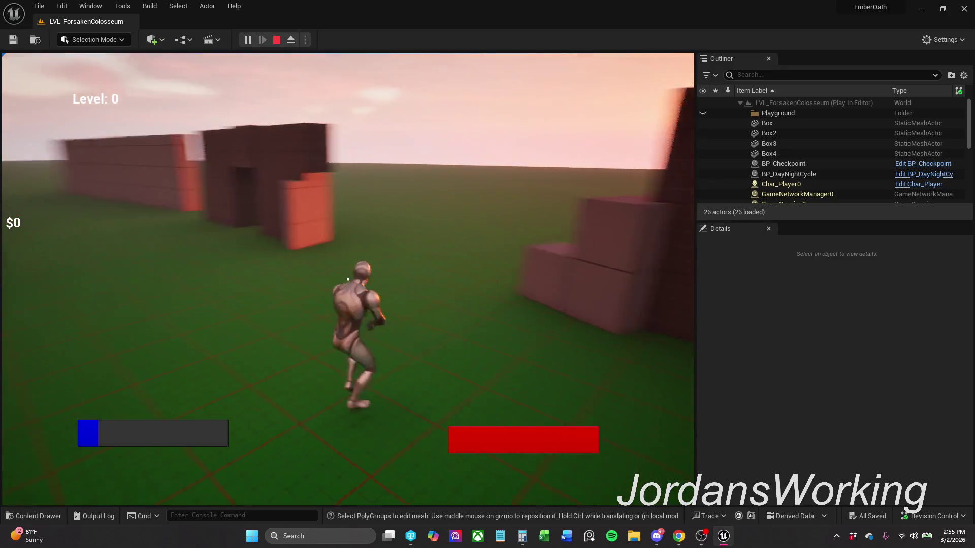
{"action": "key", "text": "w"}
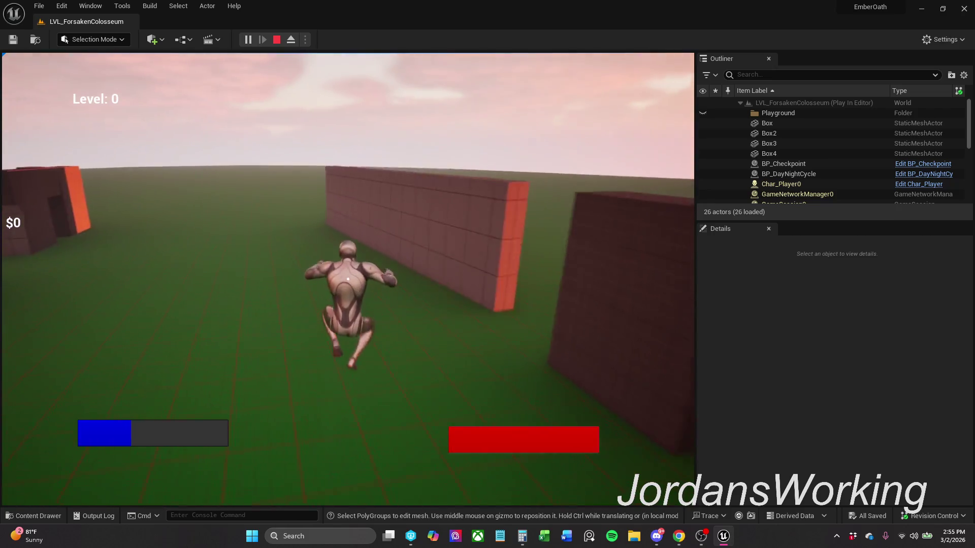
{"action": "key", "text": "w"}
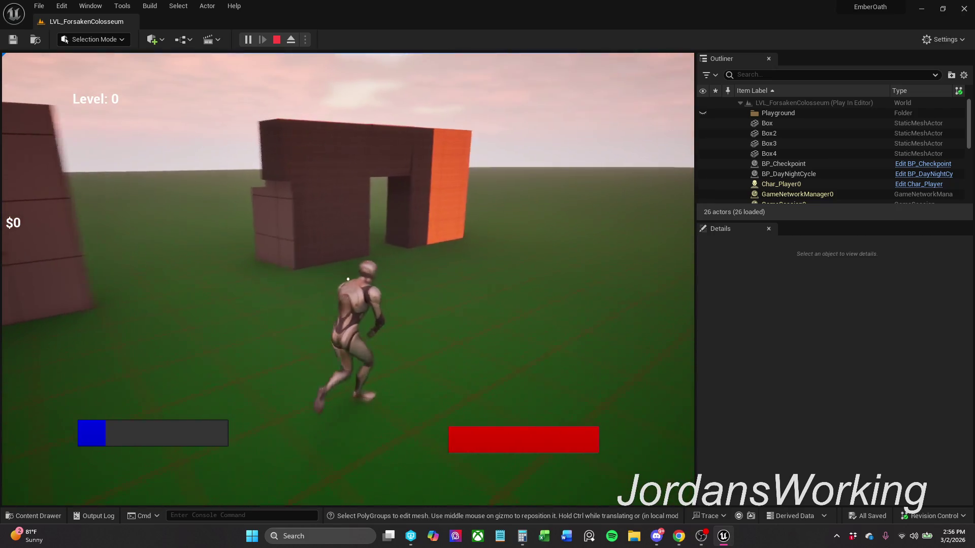
{"action": "key", "text": "w"}
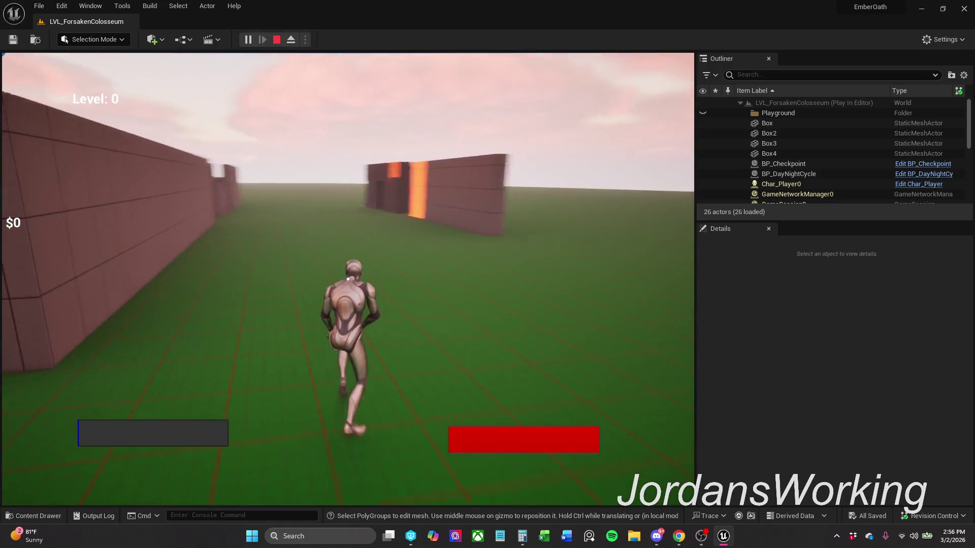
{"action": "key", "text": "w"}
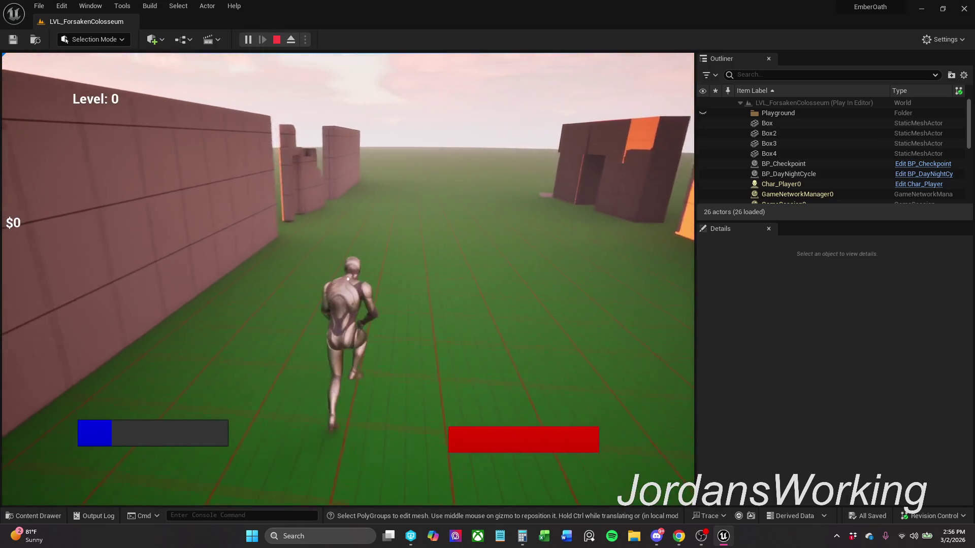
{"action": "key", "text": "w"}
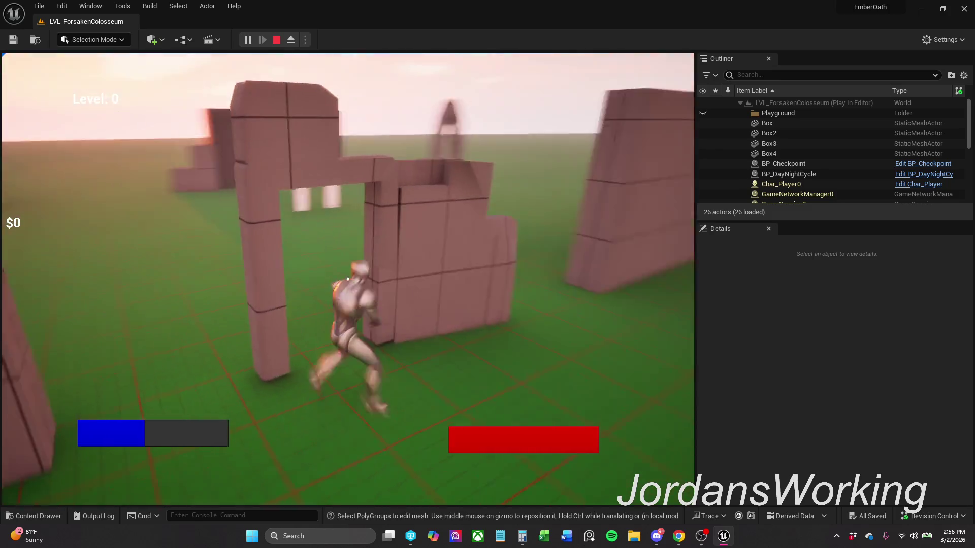
{"action": "key", "text": "w"}
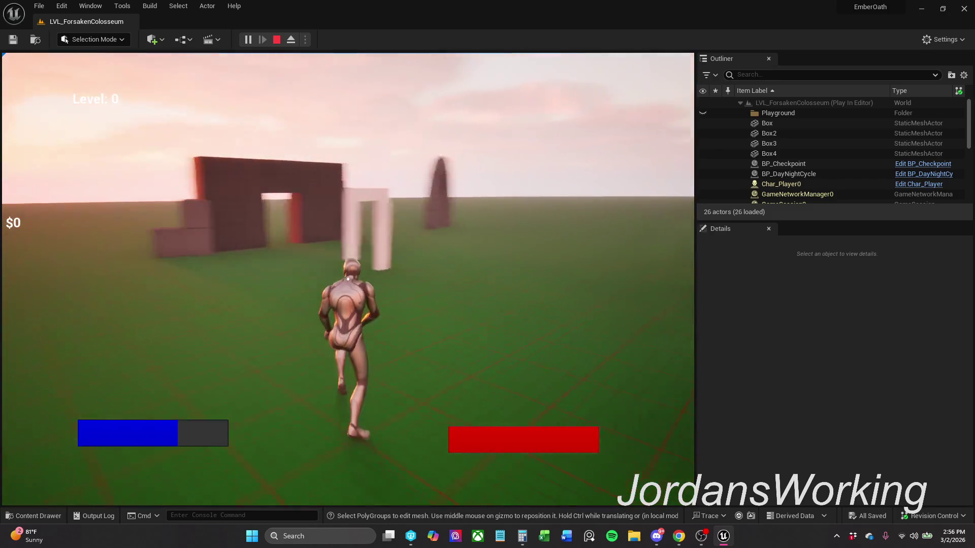
{"action": "key", "text": "w"}
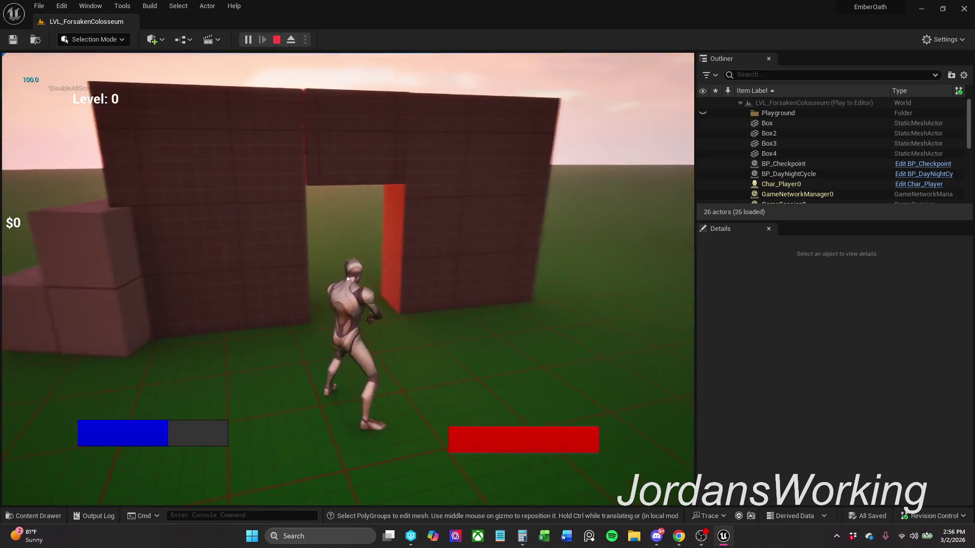
{"action": "key", "text": "Escape"}
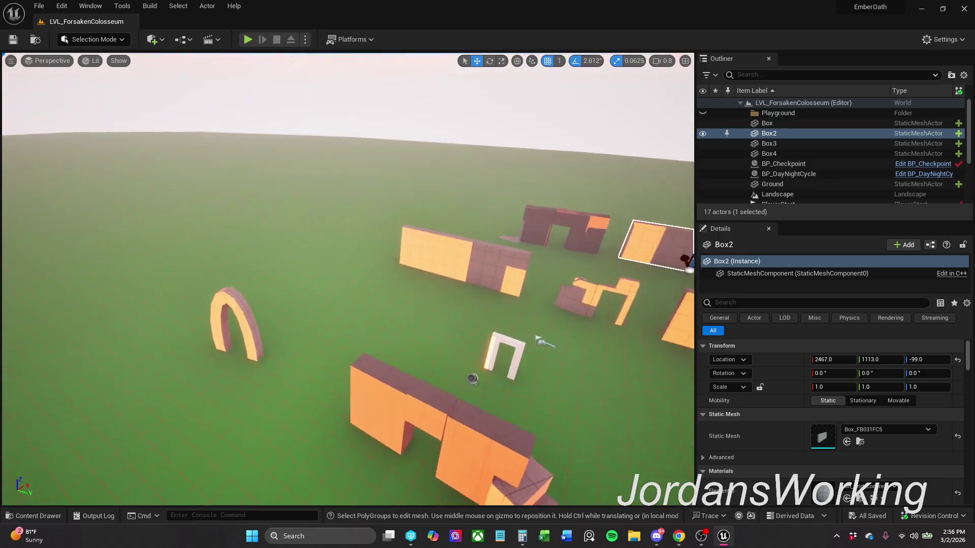
- Save all of the level's files again with File > Save All
{"action": "left_click", "coordinate": [44, 11]}
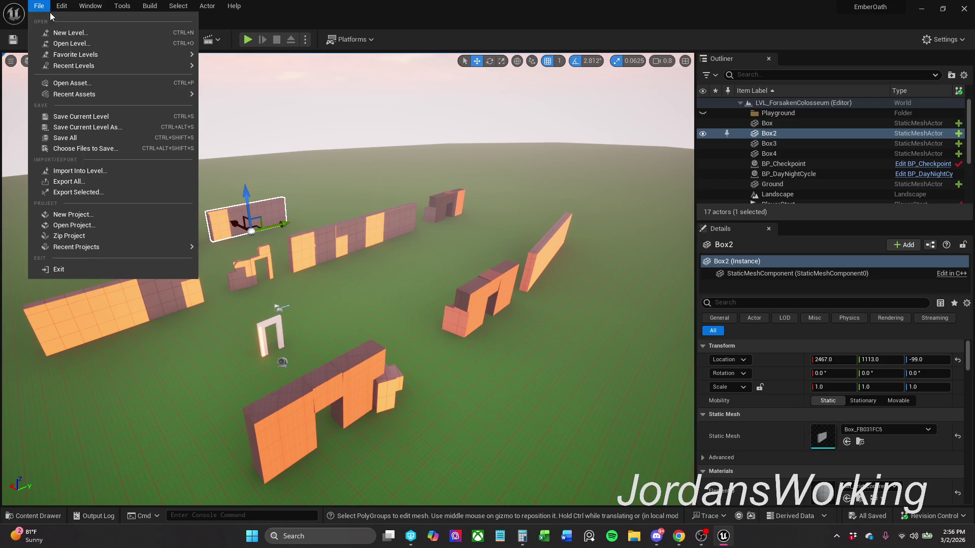
{"action": "left_click", "coordinate": [80, 138]}
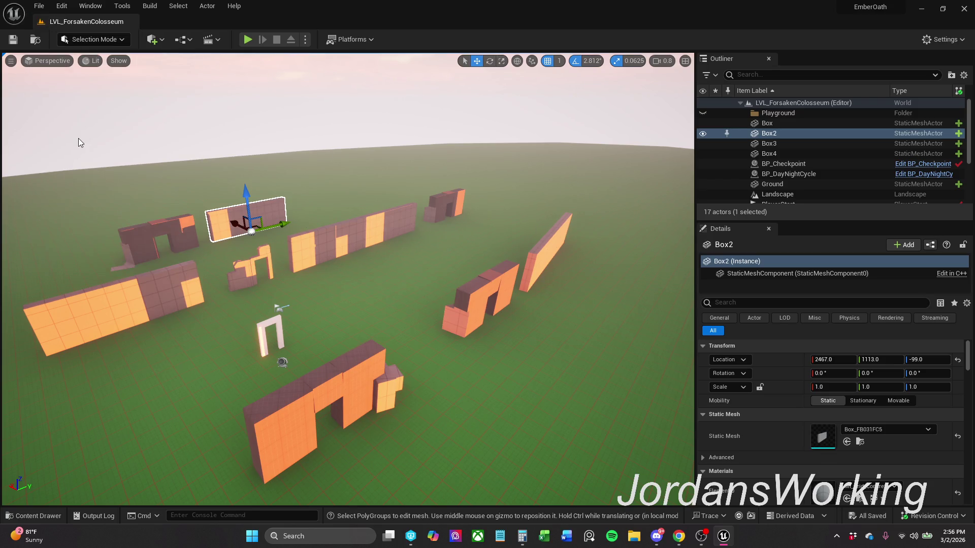